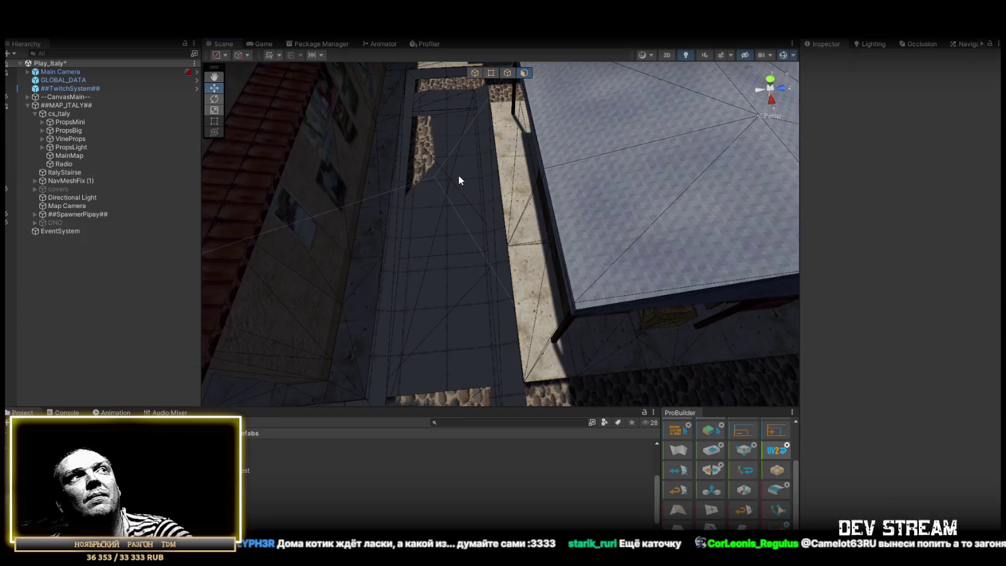
# Step: Shorten the ItalyStairse strip by moving its left edge inward in Edge mode
pyautogui.press('Delete')
pyautogui.moveTo(476, 190)
pyautogui.mouseDown()
pyautogui.moveTo(661, 180)
pyautogui.moveTo(671, 162)
pyautogui.moveTo(704, 145)
pyautogui.moveTo(702, 153)
pyautogui.moveTo(523, 72)
pyautogui.mouseUp()
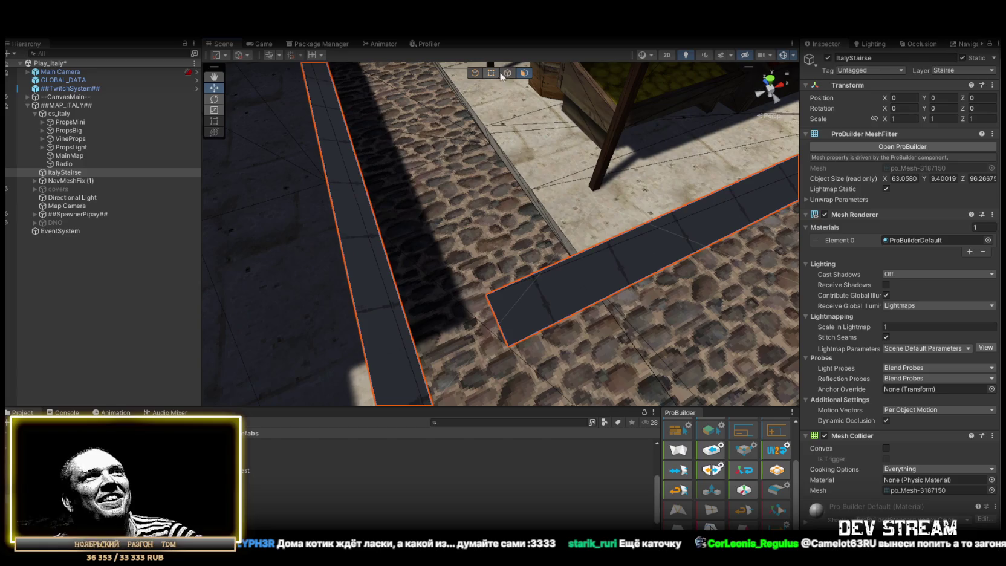
pyautogui.click(507, 74)
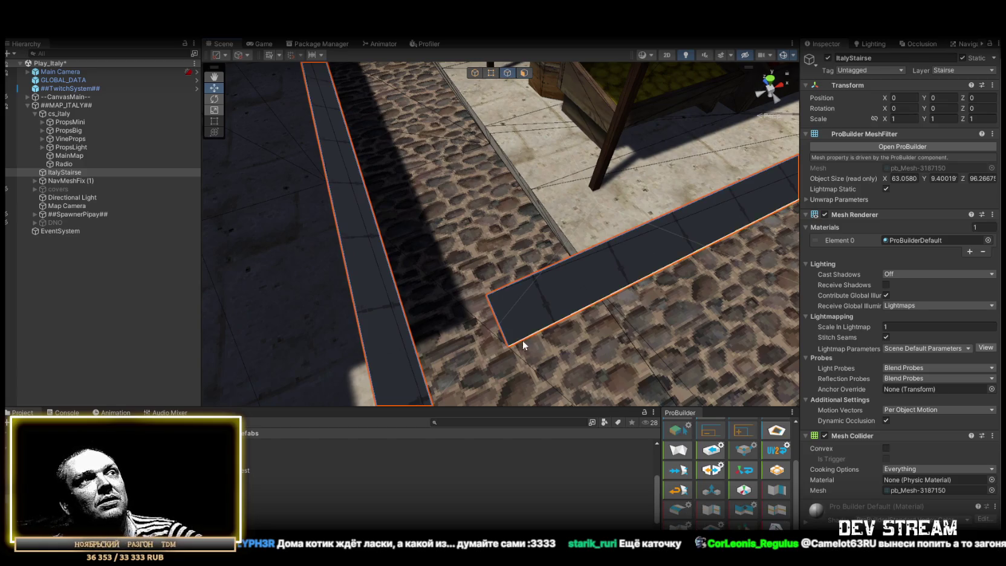
pyautogui.click(504, 321)
pyautogui.moveTo(533, 305); pyautogui.dragTo(550, 267)
pyautogui.moveTo(750, 228); pyautogui.dragTo(689, 203)
pyautogui.moveTo(689, 203); pyautogui.dragTo(489, 205)
# Step: Shift-drag an edge to extrude a new strip segment under the roofed stall, then lengthen it
pyautogui.moveTo(336, 295)
pyautogui.mouseDown()
pyautogui.moveTo(347, 207)
pyautogui.moveTo(386, 182)
pyautogui.mouseUp()
pyautogui.press('r')
pyautogui.moveTo(471, 197)
pyautogui.mouseDown()
pyautogui.moveTo(466, 254)
pyautogui.moveTo(506, 234)
pyautogui.moveTo(535, 238)
pyautogui.moveTo(355, 171)
pyautogui.moveTo(369, 189)
pyautogui.mouseUp()
pyautogui.moveTo(518, 229)
pyautogui.mouseDown()
pyautogui.moveTo(543, 233)
pyautogui.moveTo(539, 242)
pyautogui.mouseUp()
pyautogui.press('w')
pyautogui.moveTo(440, 280); pyautogui.dragTo(715, 279)
pyautogui.press('f')
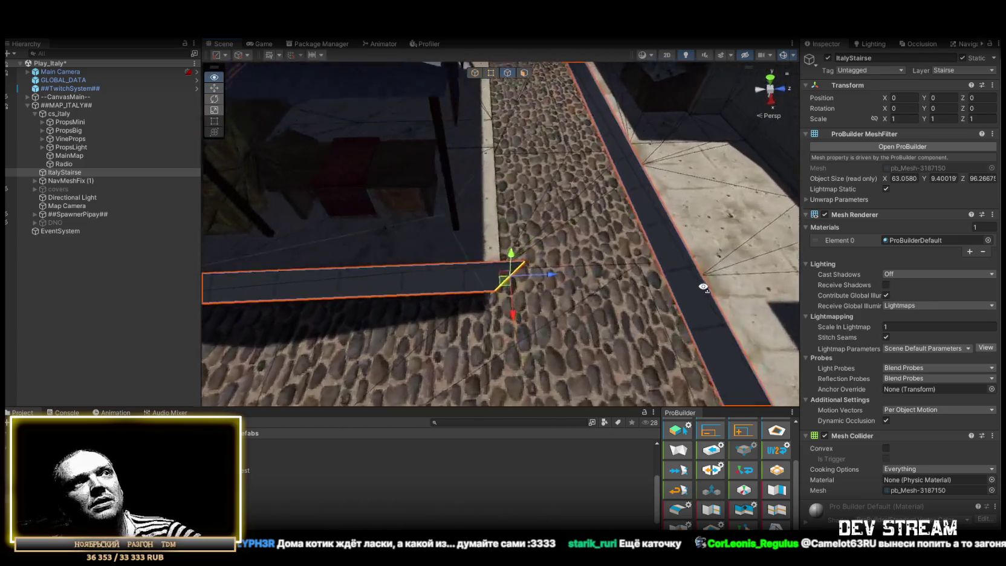
pyautogui.moveTo(527, 286); pyautogui.dragTo(542, 287)
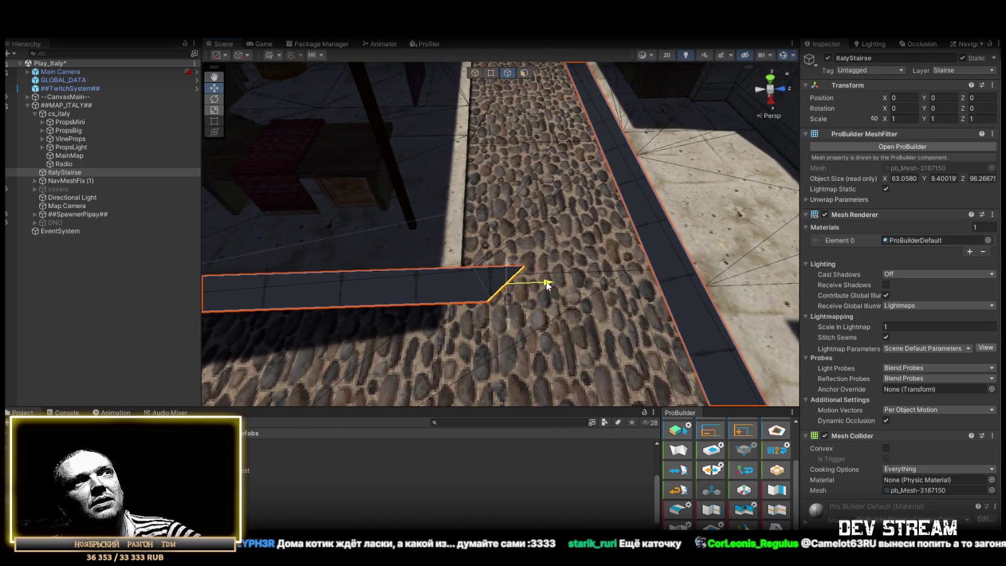
# Step: Select the new slab's outer edge and frame a corner vertex where the courtyard slab starts
pyautogui.moveTo(546, 274)
pyautogui.mouseDown()
pyautogui.moveTo(576, 217)
pyautogui.moveTo(546, 293)
pyautogui.moveTo(305, 244)
pyautogui.moveTo(192, 205)
pyautogui.moveTo(201, 235)
pyautogui.moveTo(331, 243)
pyautogui.moveTo(333, 272)
pyautogui.moveTo(363, 236)
pyautogui.moveTo(406, 280)
pyautogui.moveTo(580, 244)
pyautogui.moveTo(595, 321)
pyautogui.moveTo(583, 322)
pyautogui.mouseUp()
pyautogui.click(547, 294)
pyautogui.click(511, 75)
pyautogui.press('f')
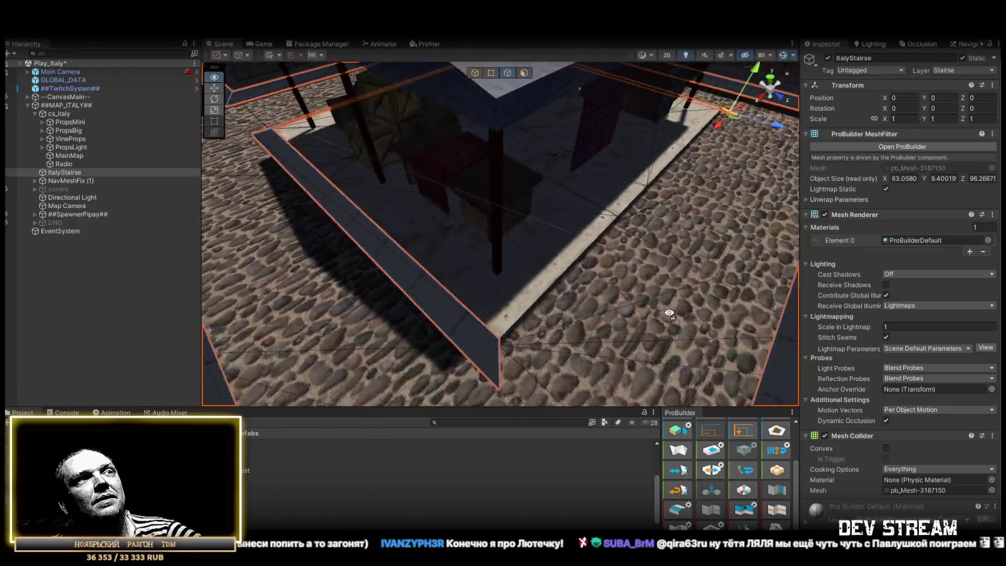
pyautogui.click(776, 490)
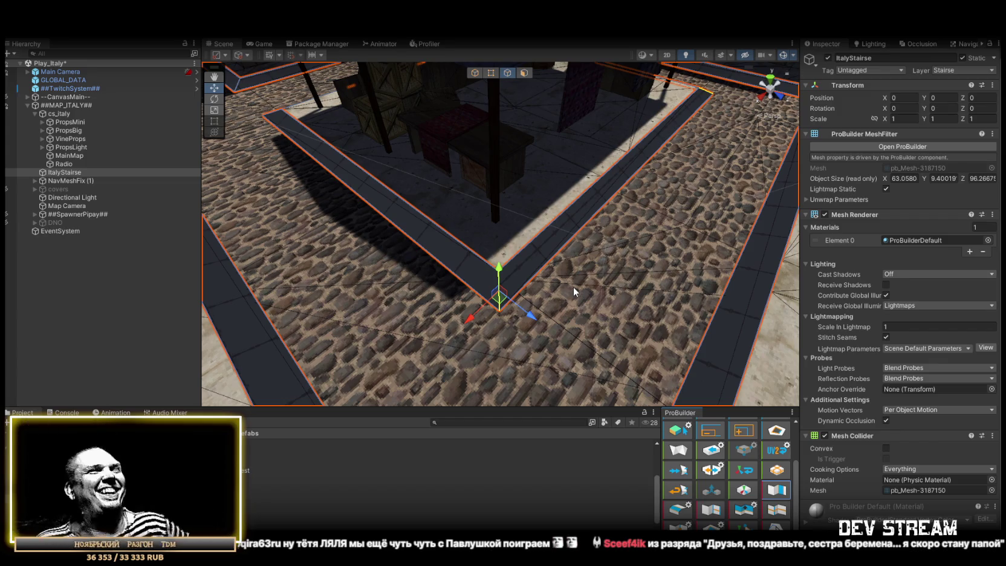
# Step: View the strips from a new angle and select the walkway's outer edge
pyautogui.moveTo(573, 286)
pyautogui.mouseDown()
pyautogui.moveTo(580, 242)
pyautogui.moveTo(529, 200)
pyautogui.moveTo(755, 175)
pyautogui.moveTo(741, 215)
pyautogui.moveTo(527, 283)
pyautogui.moveTo(186, 226)
pyautogui.moveTo(179, 258)
pyautogui.moveTo(633, 264)
pyautogui.moveTo(529, 287)
pyautogui.moveTo(253, 285)
pyautogui.moveTo(650, 280)
pyautogui.moveTo(496, 277)
pyautogui.moveTo(482, 282)
pyautogui.moveTo(520, 302)
pyautogui.moveTo(118, 318)
pyautogui.moveTo(256, 318)
pyautogui.moveTo(449, 287)
pyautogui.moveTo(437, 276)
pyautogui.moveTo(152, 275)
pyautogui.moveTo(359, 258)
pyautogui.moveTo(535, 294)
pyautogui.moveTo(341, 299)
pyautogui.moveTo(402, 327)
pyautogui.moveTo(522, 323)
pyautogui.moveTo(527, 355)
pyautogui.moveTo(441, 350)
pyautogui.moveTo(388, 333)
pyautogui.moveTo(484, 245)
pyautogui.mouseUp()
pyautogui.click(527, 319)
pyautogui.click(496, 366)
pyautogui.click(698, 166)
pyautogui.moveTo(760, 129)
pyautogui.mouseDown()
pyautogui.moveTo(579, 241)
pyautogui.moveTo(532, 187)
pyautogui.moveTo(507, 218)
pyautogui.moveTo(523, 91)
pyautogui.mouseUp()
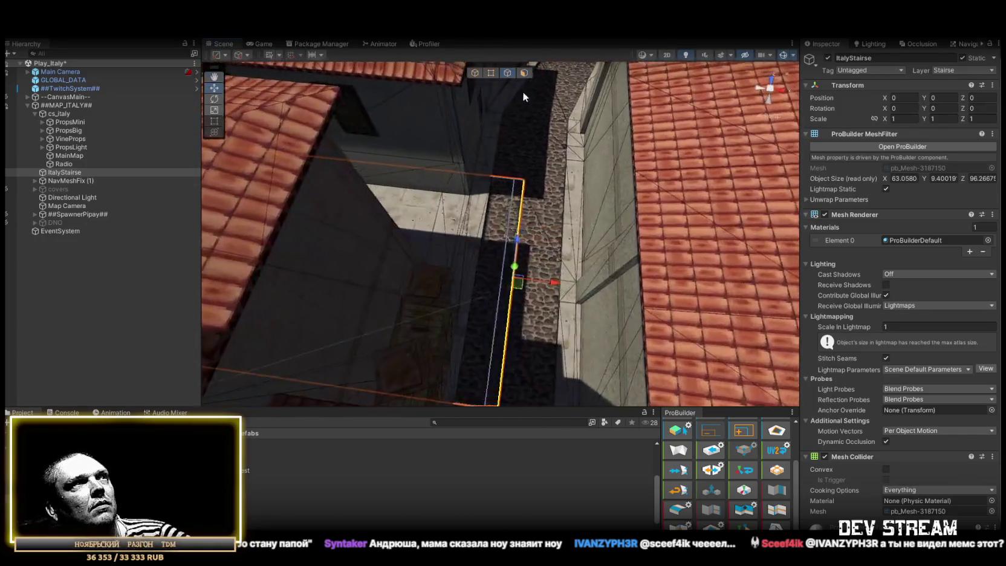
pyautogui.click(527, 71)
pyautogui.click(500, 216)
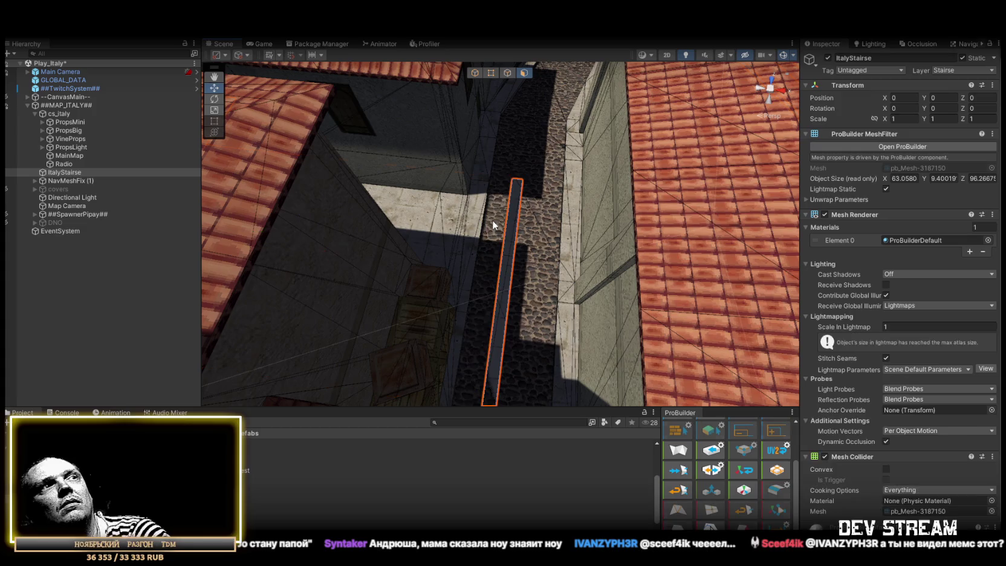
pyautogui.click(506, 72)
pyautogui.click(501, 232)
pyautogui.moveTo(501, 232)
pyautogui.mouseDown()
pyautogui.moveTo(517, 208)
pyautogui.moveTo(153, 136)
pyautogui.moveTo(288, 157)
pyautogui.moveTo(322, 116)
pyautogui.moveTo(327, 203)
pyautogui.moveTo(367, 196)
pyautogui.mouseUp()
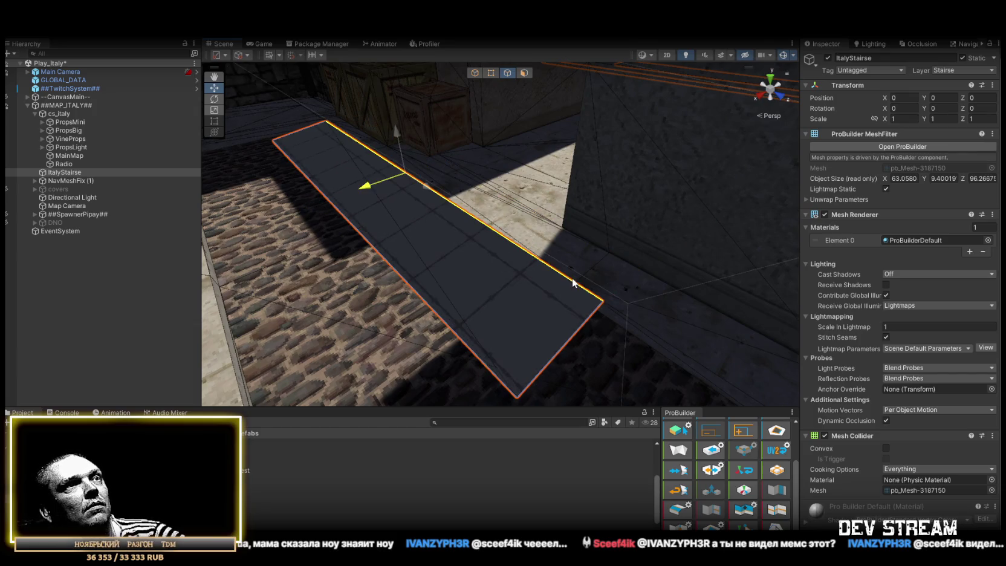
pyautogui.moveTo(442, 218)
pyautogui.mouseDown()
pyautogui.moveTo(460, 235)
pyautogui.moveTo(628, 249)
pyautogui.mouseUp()
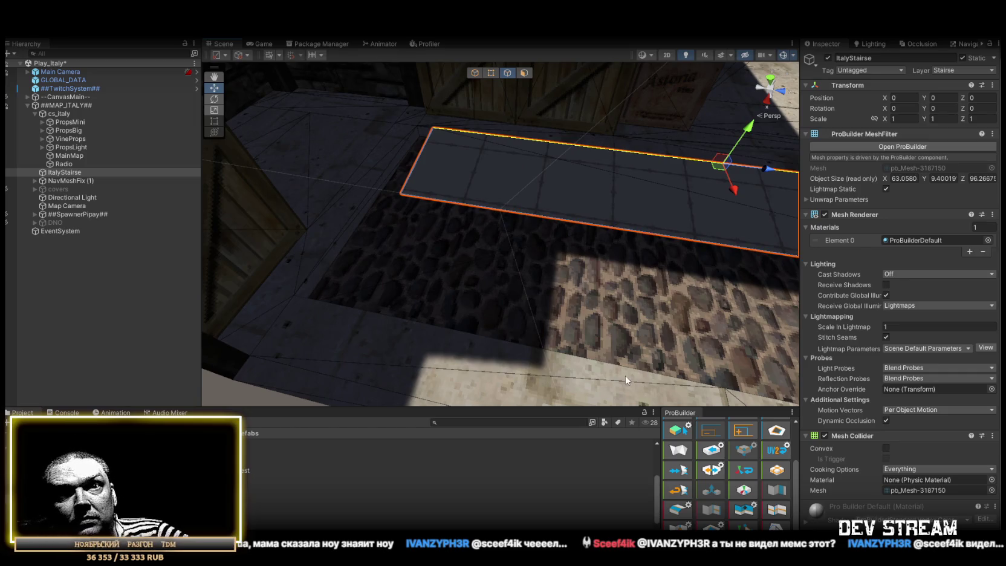
pyautogui.moveTo(609, 231)
pyautogui.mouseDown()
pyautogui.moveTo(599, 264)
pyautogui.moveTo(694, 240)
pyautogui.moveTo(729, 261)
pyautogui.moveTo(677, 266)
pyautogui.moveTo(399, 208)
pyautogui.moveTo(461, 224)
pyautogui.moveTo(423, 228)
pyautogui.mouseUp()
# Step: Pick the slab's top-left vertex, then its left and short top edges, to inspect it
pyautogui.click(448, 231)
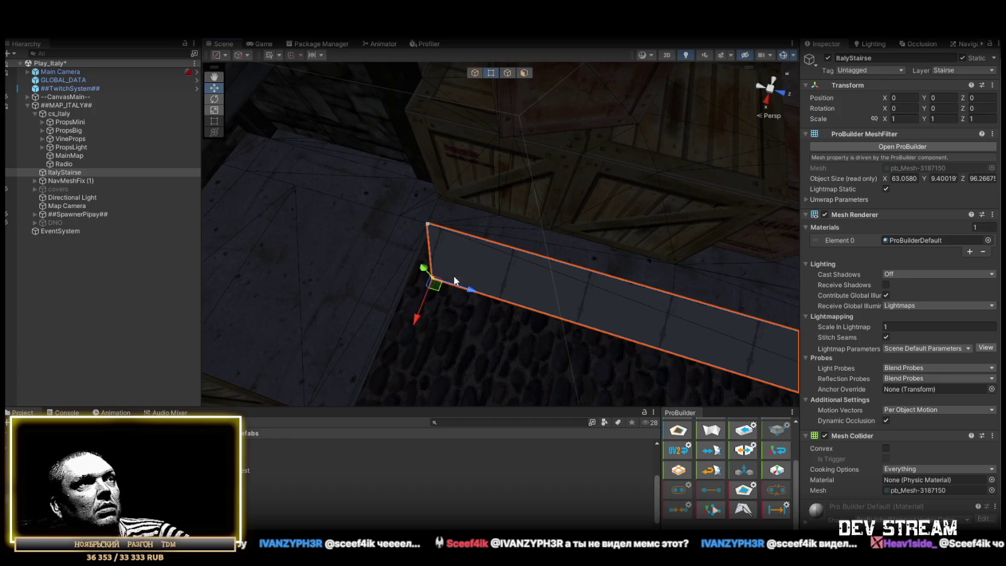
pyautogui.moveTo(494, 293); pyautogui.dragTo(414, 180)
pyautogui.click(507, 72)
pyautogui.click(538, 251)
pyautogui.moveTo(560, 255)
pyautogui.mouseDown()
pyautogui.moveTo(426, 201)
pyautogui.moveTo(513, 207)
pyautogui.moveTo(525, 224)
pyautogui.moveTo(594, 206)
pyautogui.moveTo(387, 218)
pyautogui.mouseUp()
pyautogui.click(596, 210)
# Step: Drag the slab's top corner vertex left along X against the wall by the crates
pyautogui.click(491, 72)
pyautogui.moveTo(447, 181)
pyautogui.mouseDown()
pyautogui.moveTo(436, 193)
pyautogui.moveTo(495, 223)
pyautogui.mouseUp()
pyautogui.click(515, 278)
pyautogui.click(582, 195)
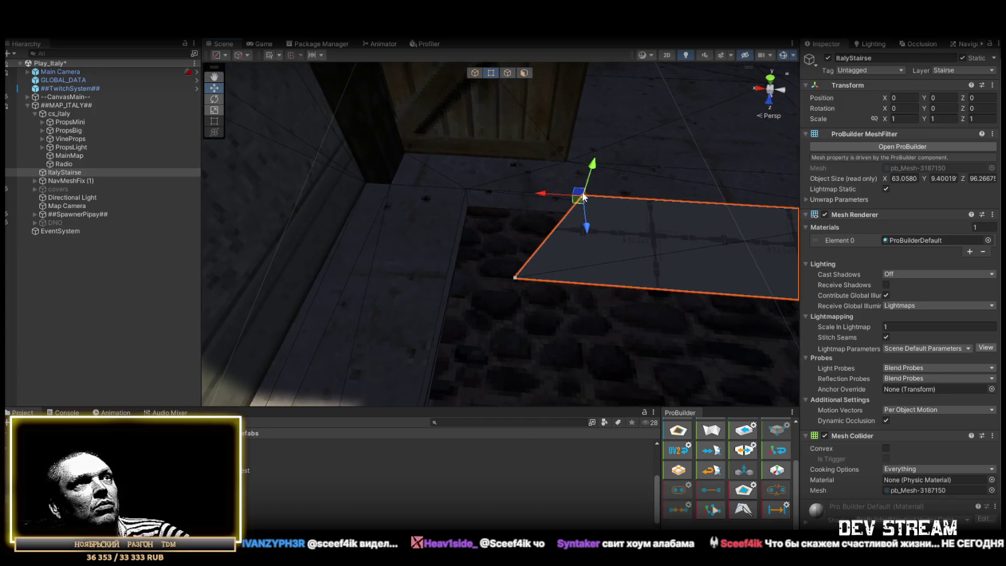
pyautogui.moveTo(512, 197); pyautogui.dragTo(396, 192)
pyautogui.moveTo(634, 210)
pyautogui.mouseDown()
pyautogui.moveTo(579, 270)
pyautogui.moveTo(616, 289)
pyautogui.mouseUp()
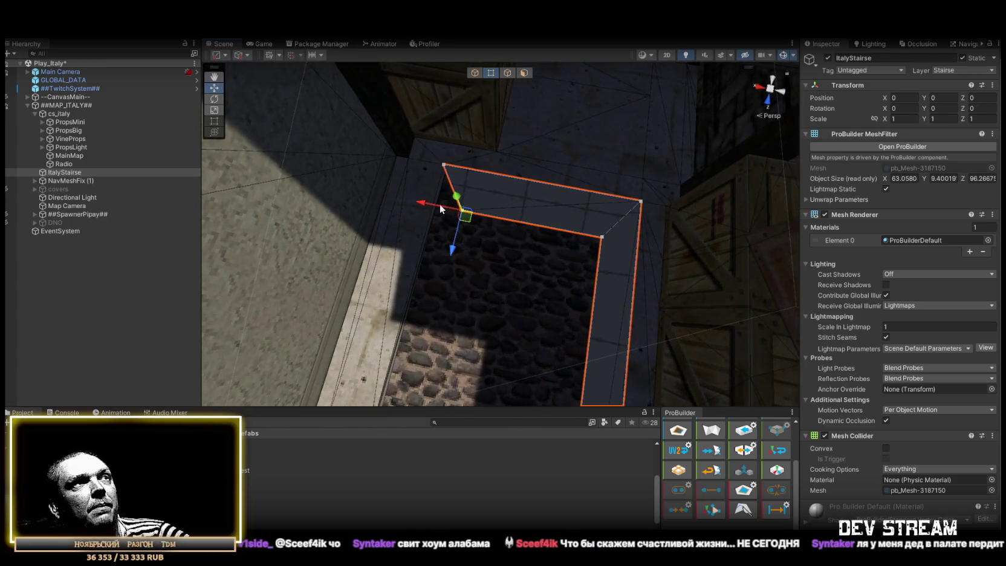
pyautogui.click(511, 72)
pyautogui.click(476, 177)
pyautogui.moveTo(580, 175)
pyautogui.mouseDown()
pyautogui.moveTo(644, 208)
pyautogui.moveTo(360, 268)
pyautogui.moveTo(443, 232)
pyautogui.mouseUp()
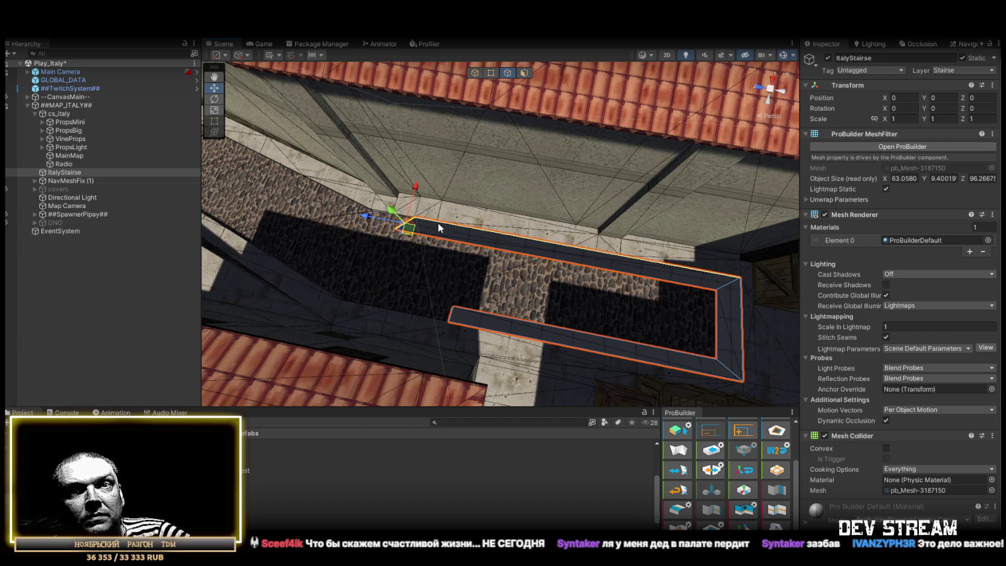
# Step: Move the strip's end vertices onto the wall line and lengthen it toward the door wall
pyautogui.moveTo(438, 201)
pyautogui.mouseDown()
pyautogui.moveTo(432, 218)
pyautogui.moveTo(541, 171)
pyautogui.moveTo(522, 178)
pyautogui.mouseUp()
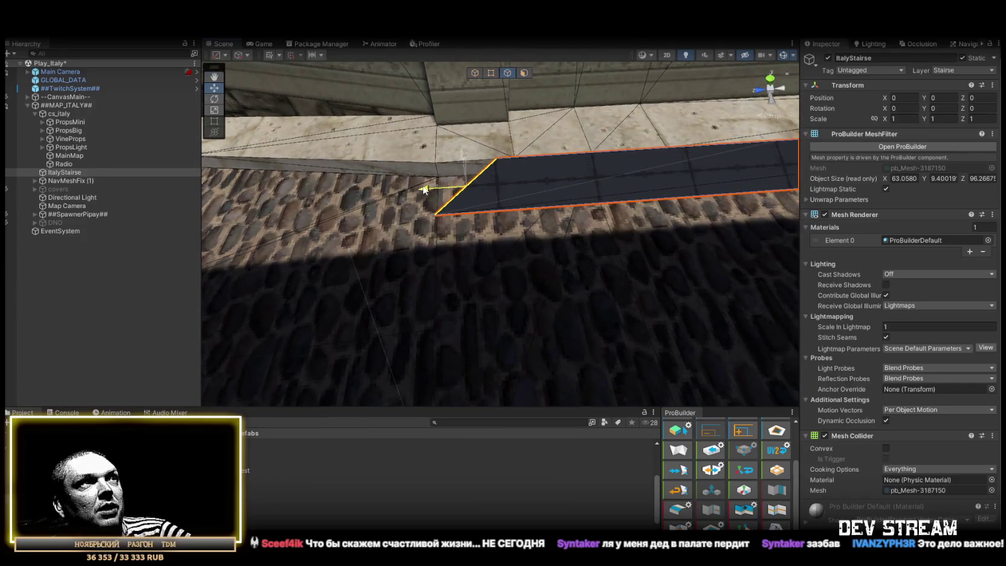
pyautogui.click(496, 75)
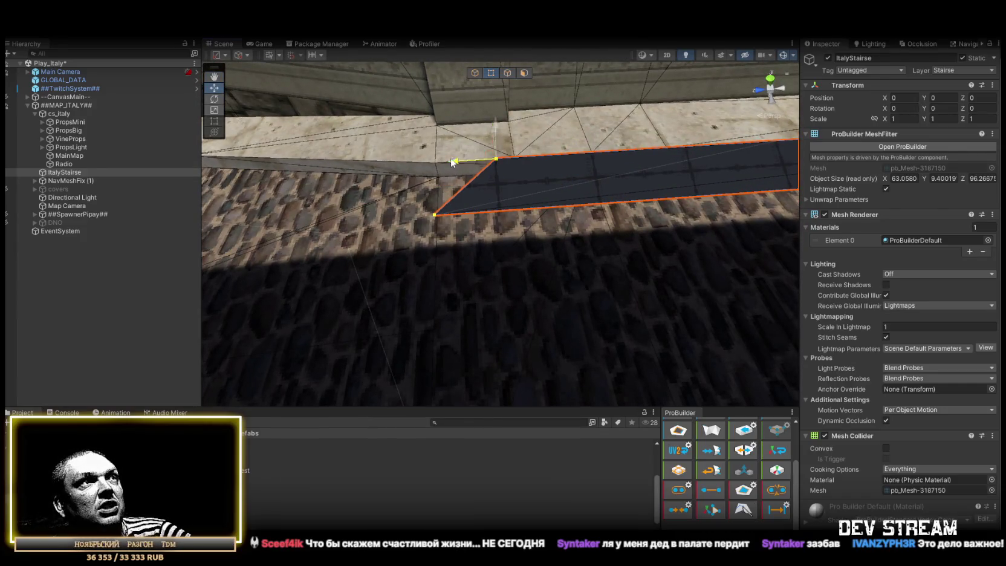
pyautogui.moveTo(452, 162); pyautogui.dragTo(401, 178)
pyautogui.click(369, 219)
pyautogui.moveTo(365, 218); pyautogui.dragTo(432, 184)
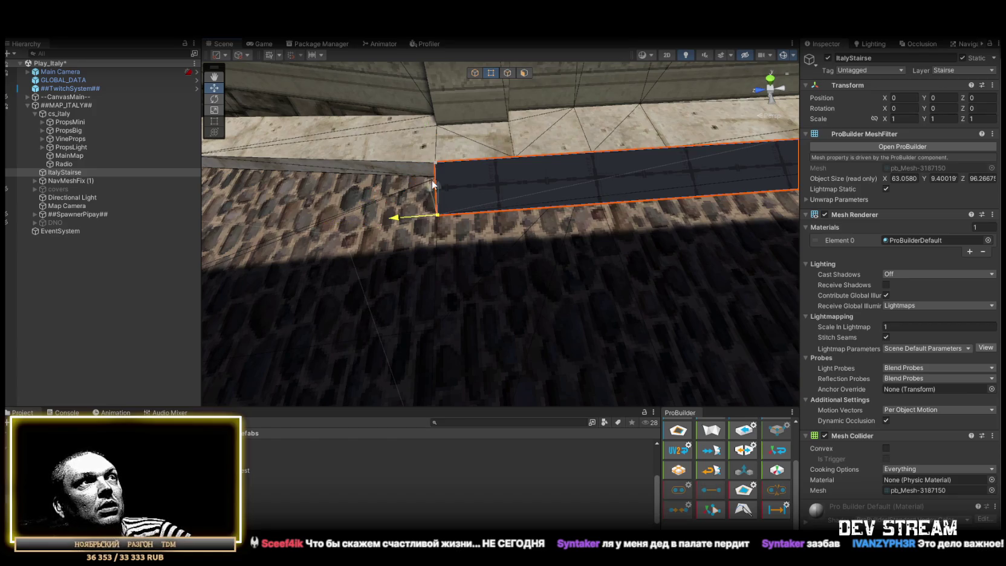
pyautogui.moveTo(335, 253)
pyautogui.mouseDown()
pyautogui.moveTo(583, 258)
pyautogui.moveTo(478, 270)
pyautogui.moveTo(328, 230)
pyautogui.mouseUp()
pyautogui.click(346, 211)
pyautogui.moveTo(385, 219)
pyautogui.mouseDown()
pyautogui.moveTo(591, 251)
pyautogui.moveTo(545, 264)
pyautogui.moveTo(553, 115)
pyautogui.mouseUp()
# Step: Stretch both strips' end edges along the alley and align their end vertices with the walls
pyautogui.click(504, 73)
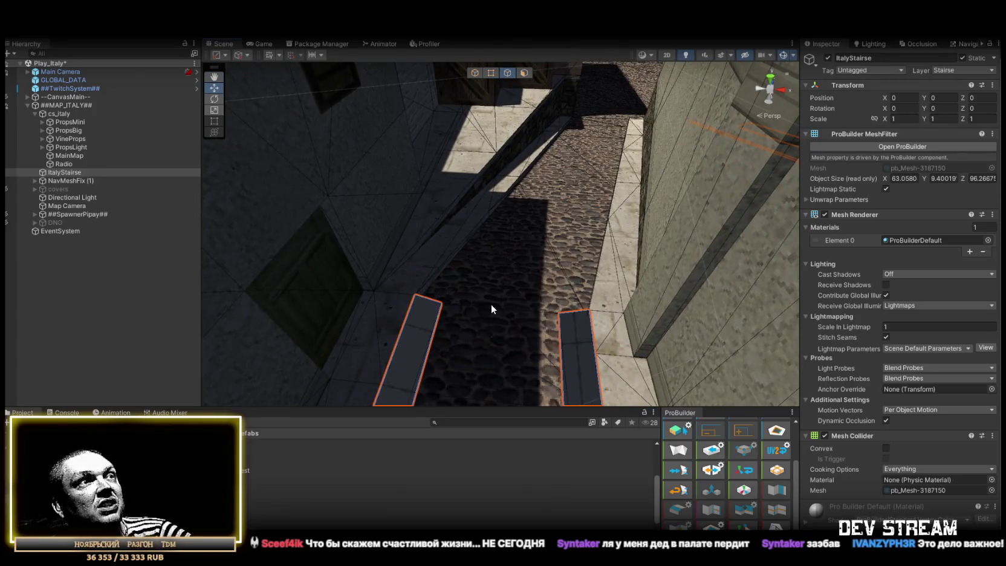
pyautogui.click(428, 295)
pyautogui.keyDown('shift'); pyautogui.click(573, 314); pyautogui.keyUp('shift')
pyautogui.moveTo(560, 207)
pyautogui.mouseDown()
pyautogui.moveTo(388, 231)
pyautogui.moveTo(312, 203)
pyautogui.mouseUp()
pyautogui.moveTo(322, 162)
pyautogui.mouseDown()
pyautogui.moveTo(436, 287)
pyautogui.moveTo(405, 339)
pyautogui.mouseUp()
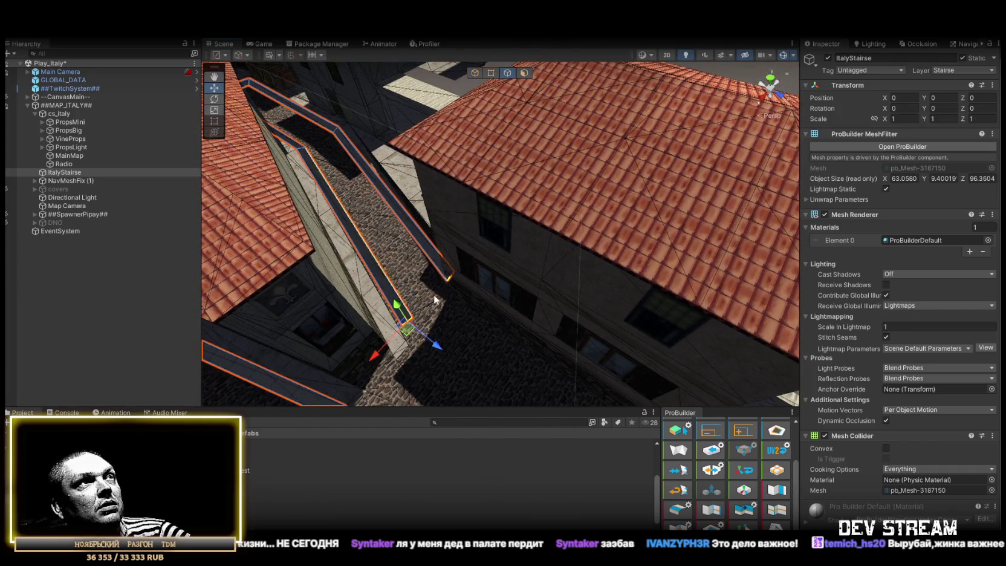
pyautogui.click(491, 72)
pyautogui.moveTo(491, 72); pyautogui.dragTo(525, 236)
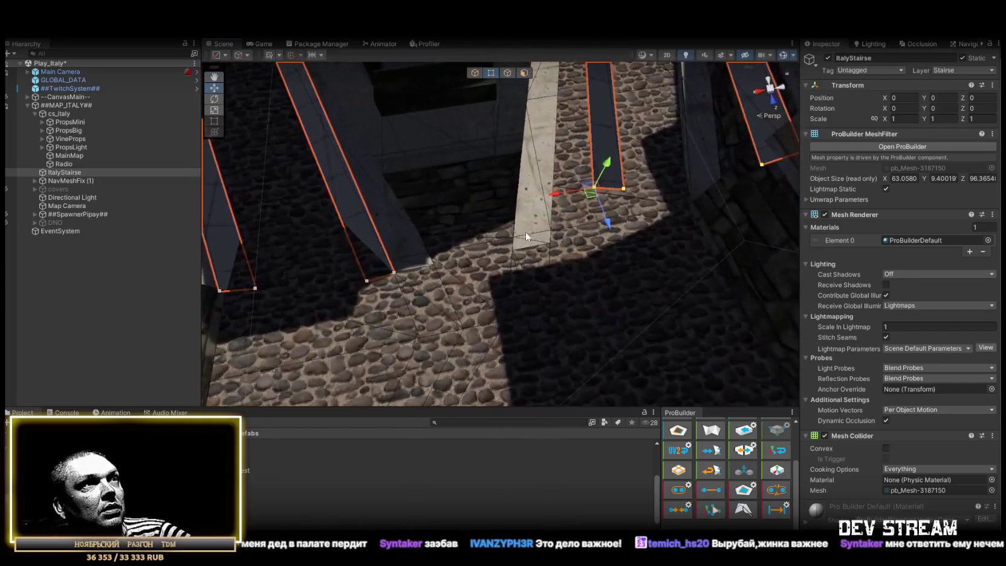
pyautogui.moveTo(594, 188)
pyautogui.mouseDown()
pyautogui.moveTo(557, 243)
pyautogui.moveTo(553, 212)
pyautogui.moveTo(573, 120)
pyautogui.moveTo(535, 134)
pyautogui.moveTo(551, 205)
pyautogui.mouseUp()
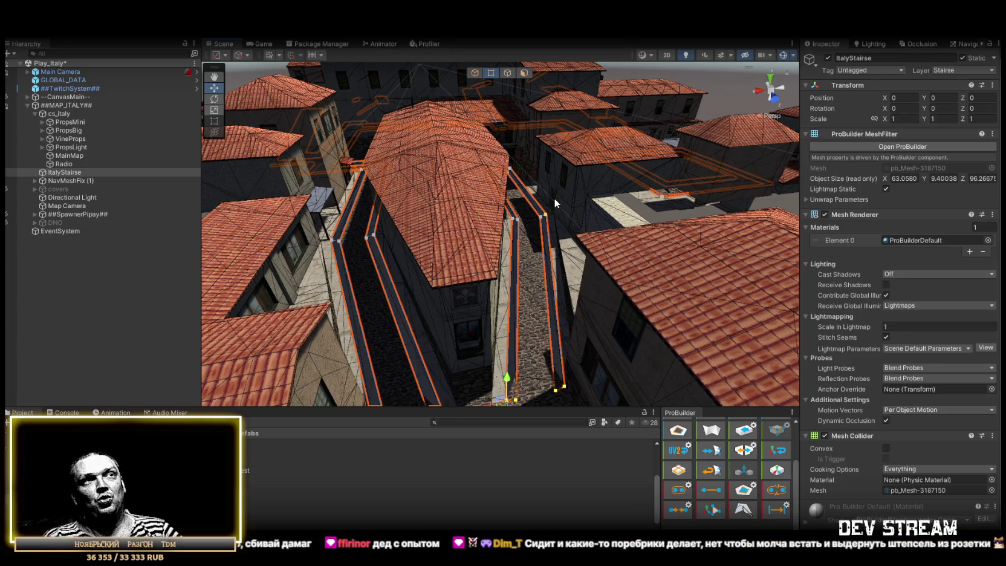
pyautogui.moveTo(553, 198)
pyautogui.mouseDown()
pyautogui.moveTo(609, 216)
pyautogui.moveTo(485, 218)
pyautogui.moveTo(541, 246)
pyautogui.moveTo(322, 273)
pyautogui.moveTo(502, 279)
pyautogui.moveTo(635, 236)
pyautogui.moveTo(601, 265)
pyautogui.moveTo(336, 200)
pyautogui.moveTo(483, 195)
pyautogui.moveTo(444, 233)
pyautogui.moveTo(574, 234)
pyautogui.moveTo(558, 259)
pyautogui.moveTo(733, 264)
pyautogui.moveTo(663, 264)
pyautogui.mouseUp()
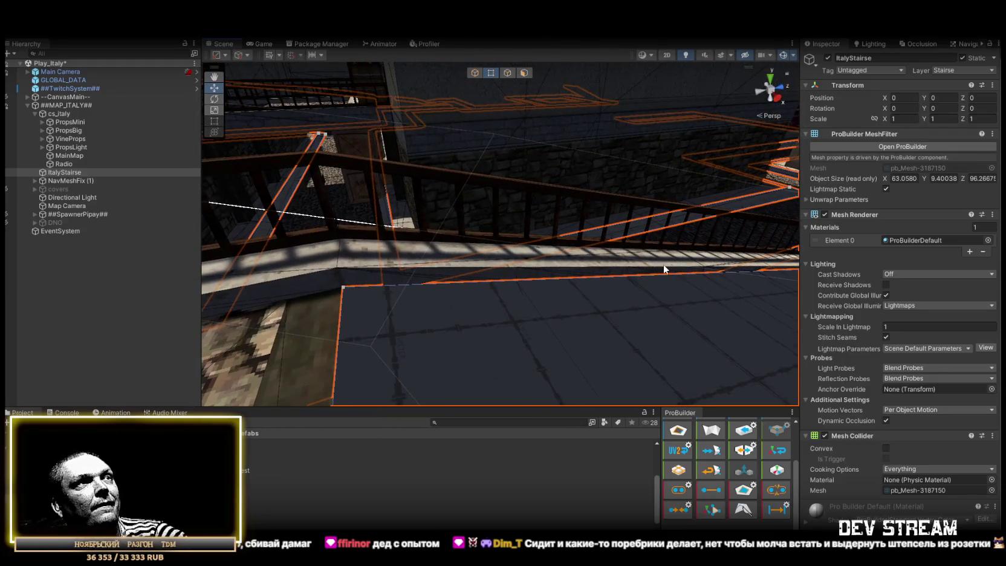
# Step: Shrink the ramp's bottom edge with the Scale tool and select its upper edge along the railing
pyautogui.moveTo(539, 91)
pyautogui.mouseDown()
pyautogui.moveTo(352, 226)
pyautogui.moveTo(669, 254)
pyautogui.moveTo(610, 251)
pyautogui.mouseUp()
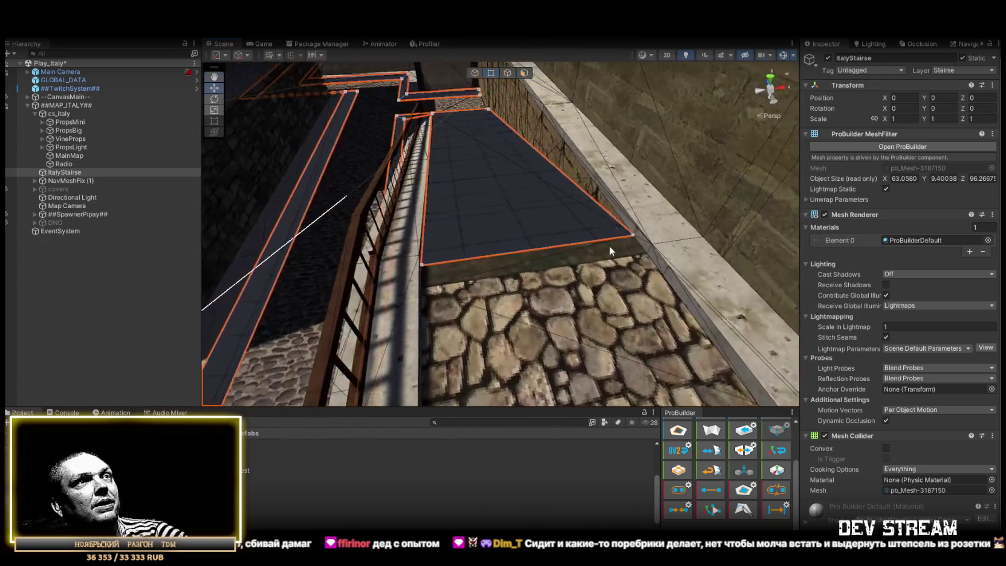
pyautogui.click(510, 73)
pyautogui.click(554, 255)
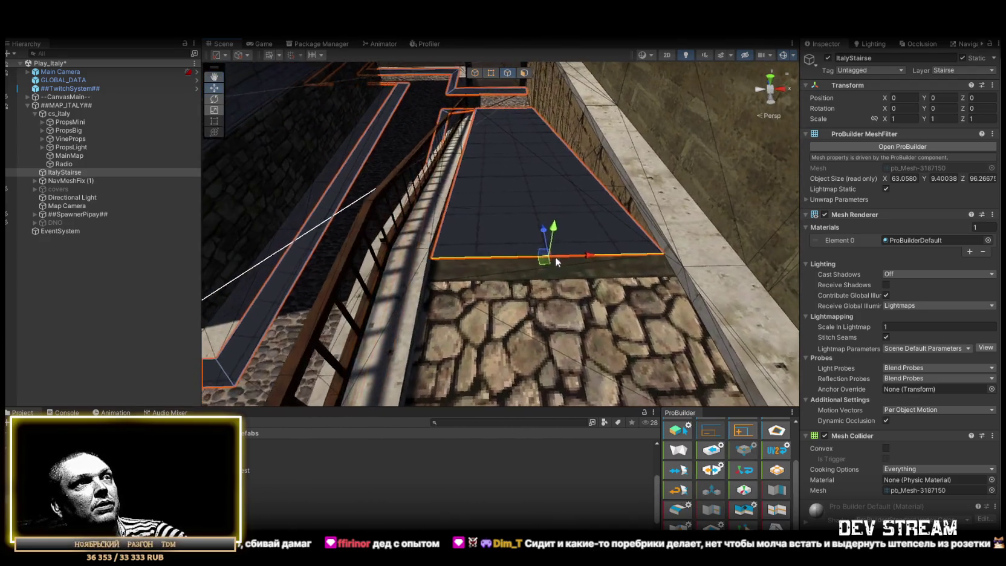
pyautogui.press('r')
pyautogui.moveTo(581, 255)
pyautogui.mouseDown()
pyautogui.moveTo(598, 247)
pyautogui.moveTo(490, 243)
pyautogui.mouseUp()
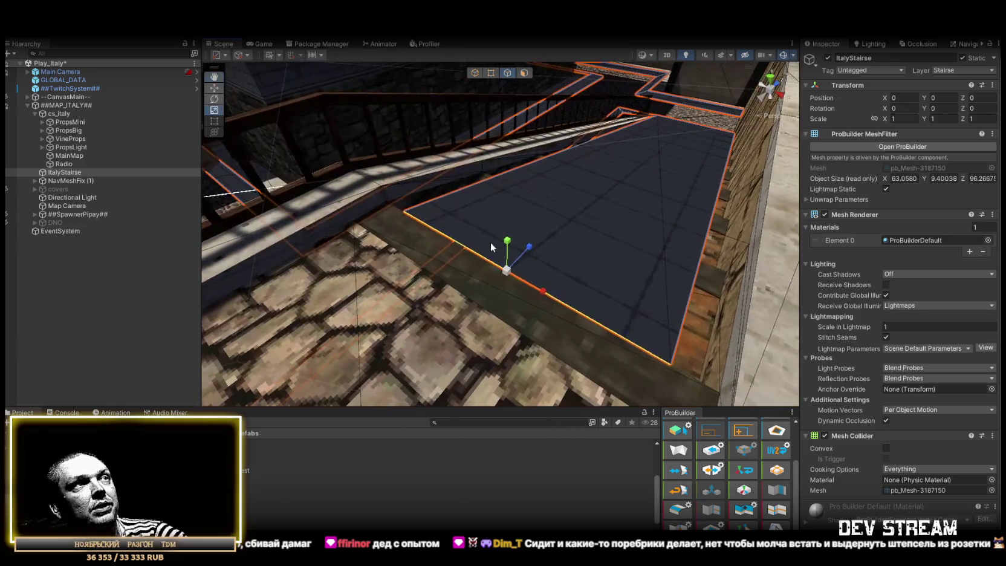
pyautogui.click(477, 185)
pyautogui.press('w')
# Step: Move the ramp's corner vertex up-left and push the strip's right edge outward along X
pyautogui.click(491, 72)
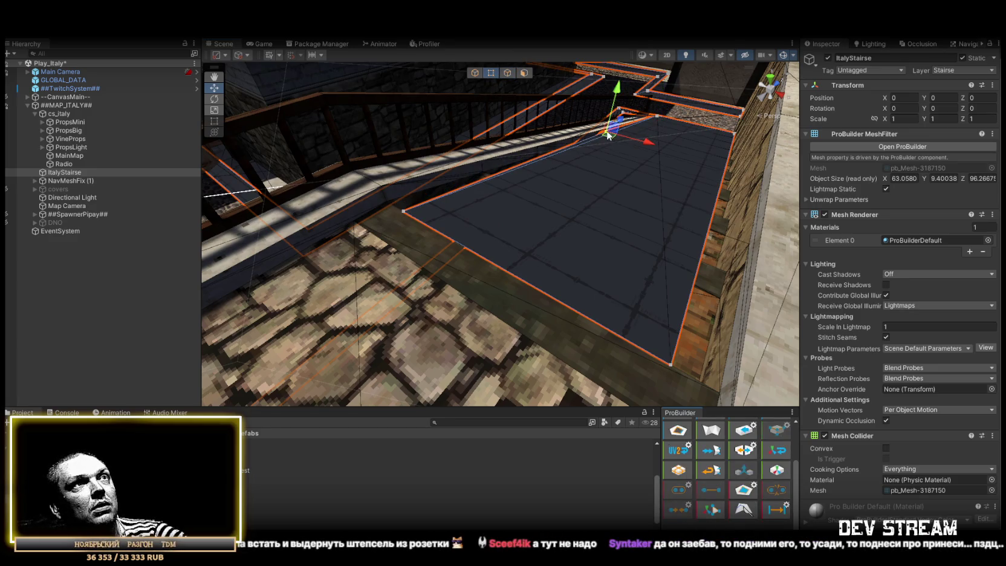
pyautogui.moveTo(612, 133); pyautogui.dragTo(598, 121)
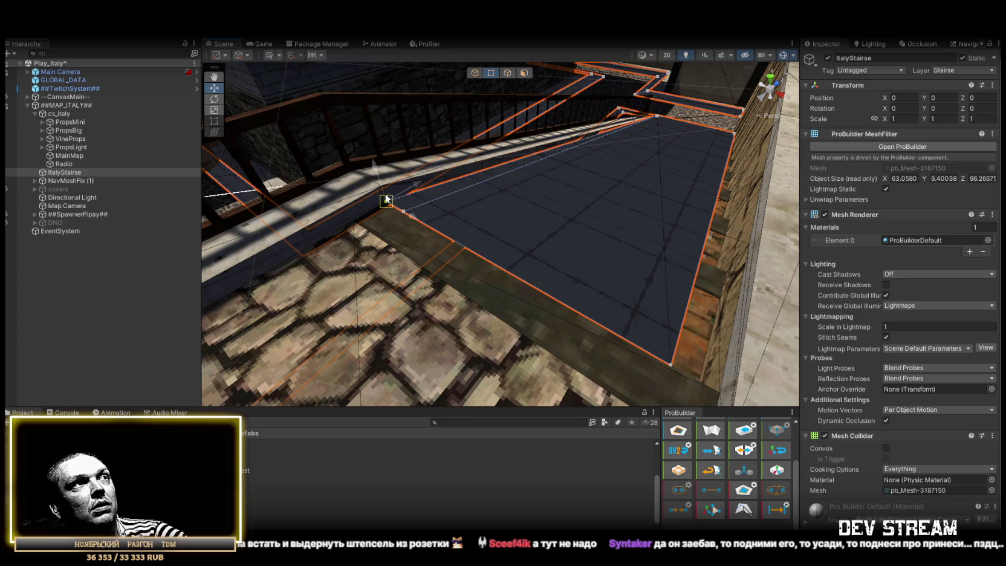
pyautogui.moveTo(408, 208)
pyautogui.mouseDown()
pyautogui.moveTo(467, 270)
pyautogui.moveTo(397, 205)
pyautogui.moveTo(539, 213)
pyautogui.moveTo(636, 237)
pyautogui.mouseUp()
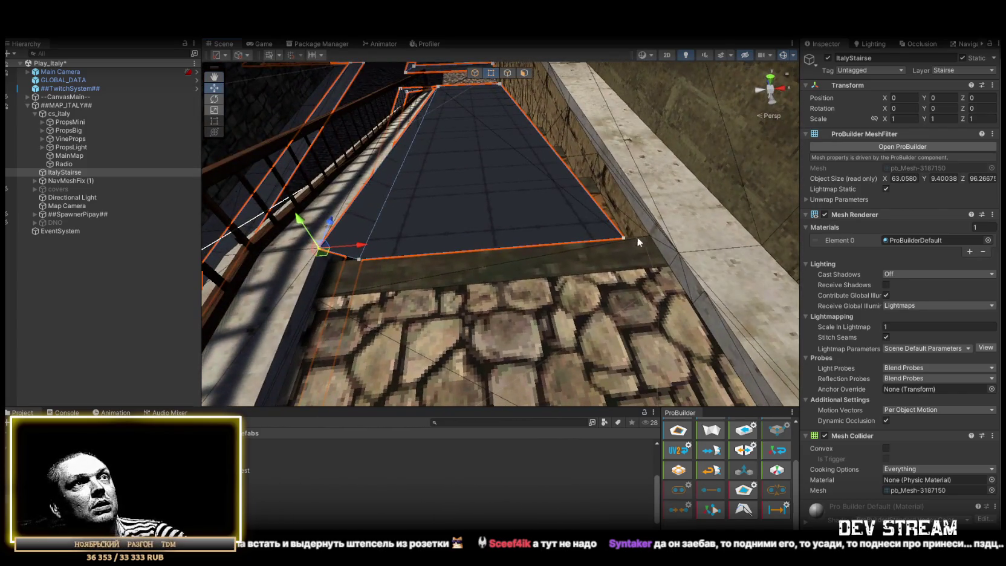
pyautogui.click(510, 73)
pyautogui.click(562, 159)
pyautogui.moveTo(558, 114); pyautogui.dragTo(577, 115)
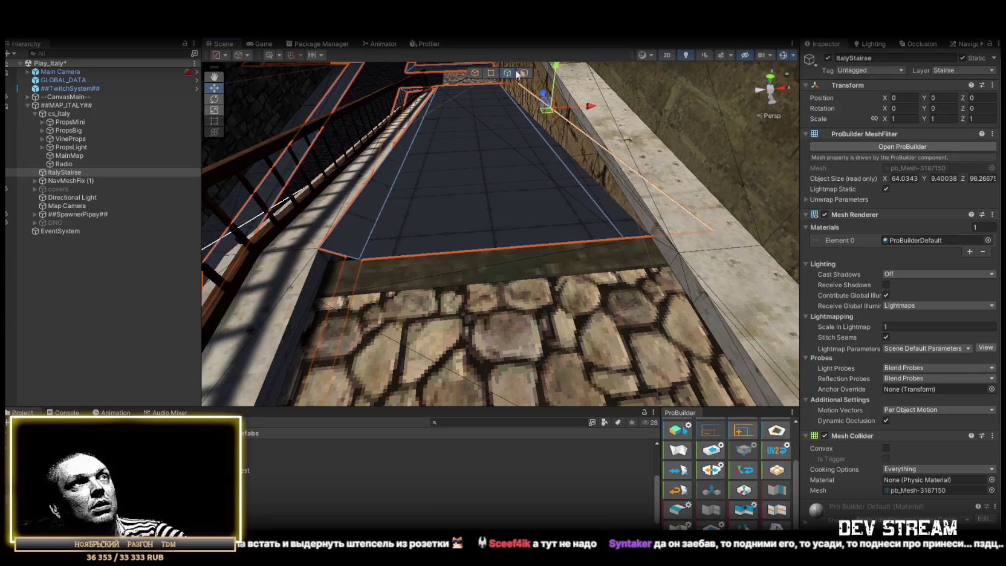
# Step: Undo the edge push and drag the strip's corner vertex to reshape the face
pyautogui.click(491, 74)
pyautogui.click(628, 151)
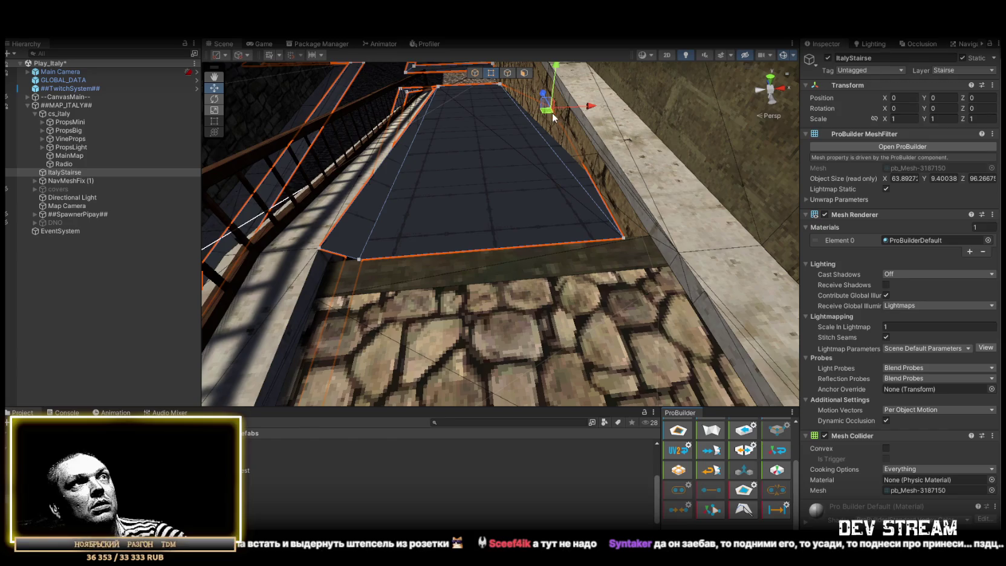
pyautogui.hotkey('ctrl', 'z')
pyautogui.moveTo(658, 220)
pyautogui.mouseDown()
pyautogui.moveTo(679, 252)
pyautogui.moveTo(652, 233)
pyautogui.moveTo(626, 235)
pyautogui.moveTo(644, 236)
pyautogui.mouseUp()
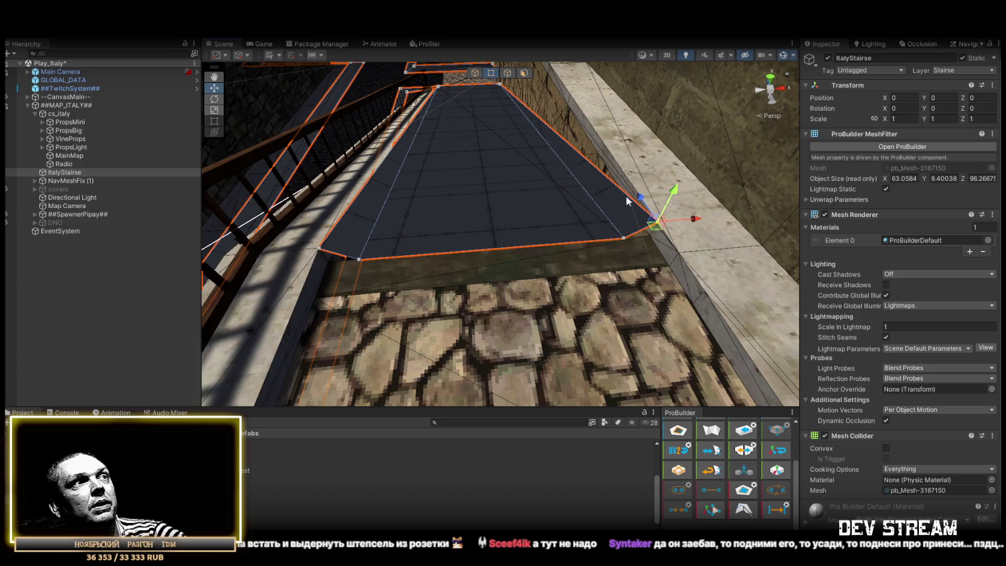
# Step: Select both stair-face edges, then view overhead and reselect the lower strip's corner on ItalyStairse
pyautogui.click(506, 74)
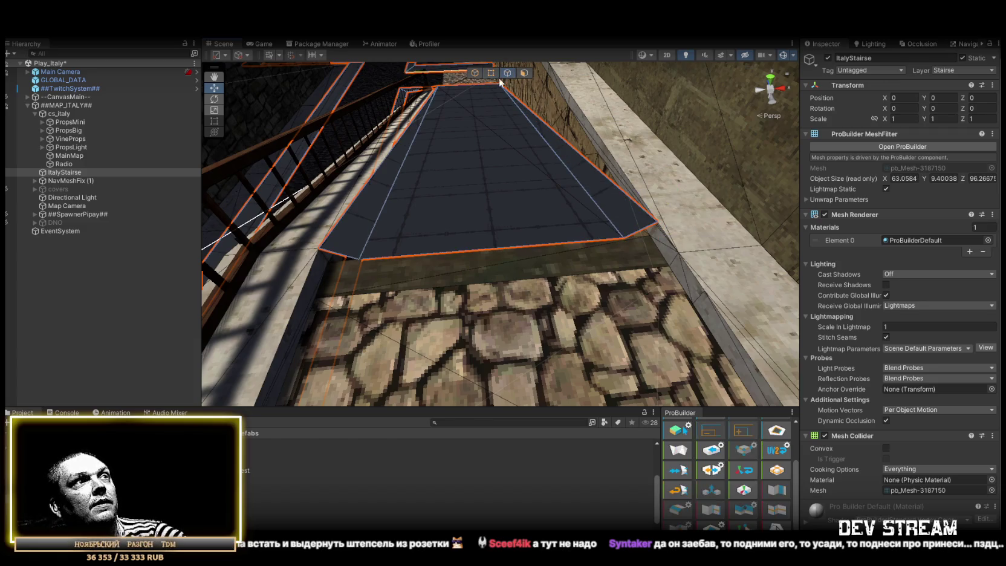
pyautogui.click(343, 254)
pyautogui.keyDown('shift'); pyautogui.click(626, 233); pyautogui.keyUp('shift')
pyautogui.moveTo(511, 267); pyautogui.dragTo(365, 235)
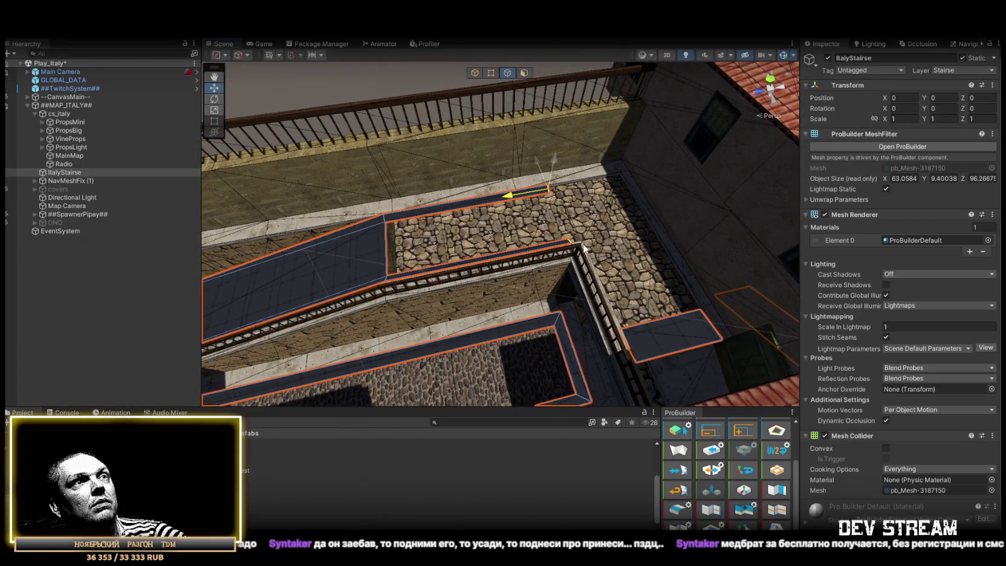
pyautogui.scroll(8, 590, 244)
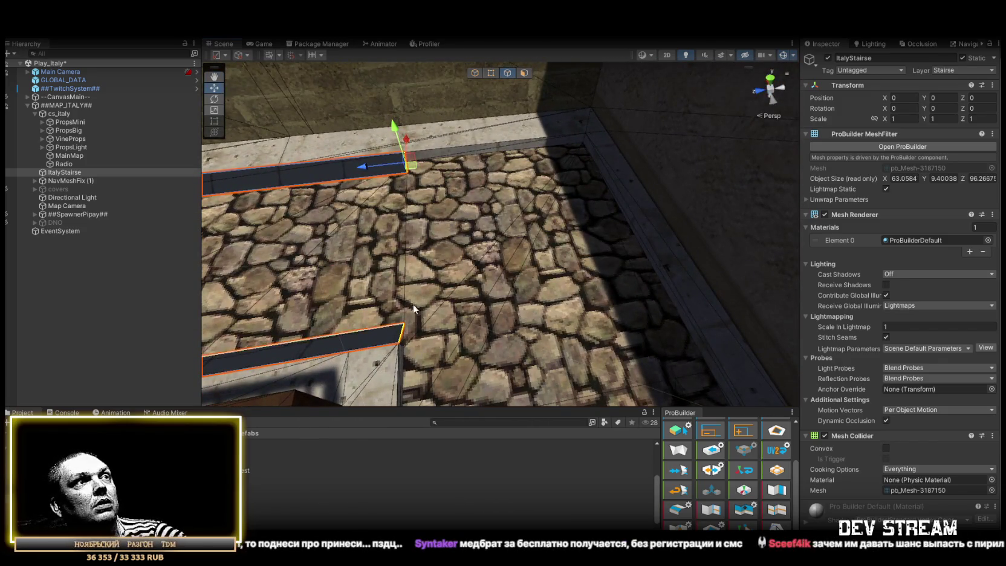
pyautogui.click(490, 75)
pyautogui.click(404, 327)
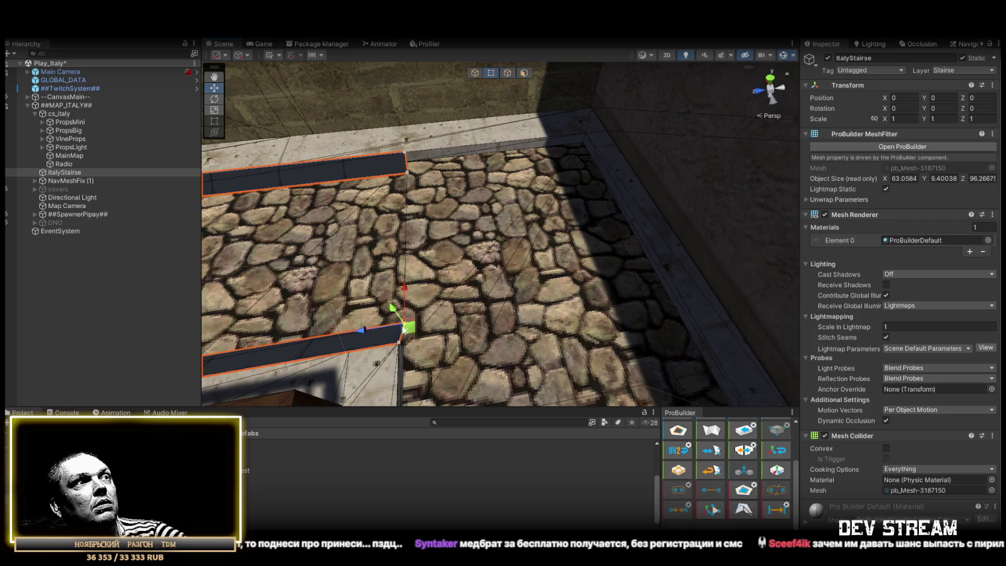
pyautogui.click(387, 330)
pyautogui.click(405, 327)
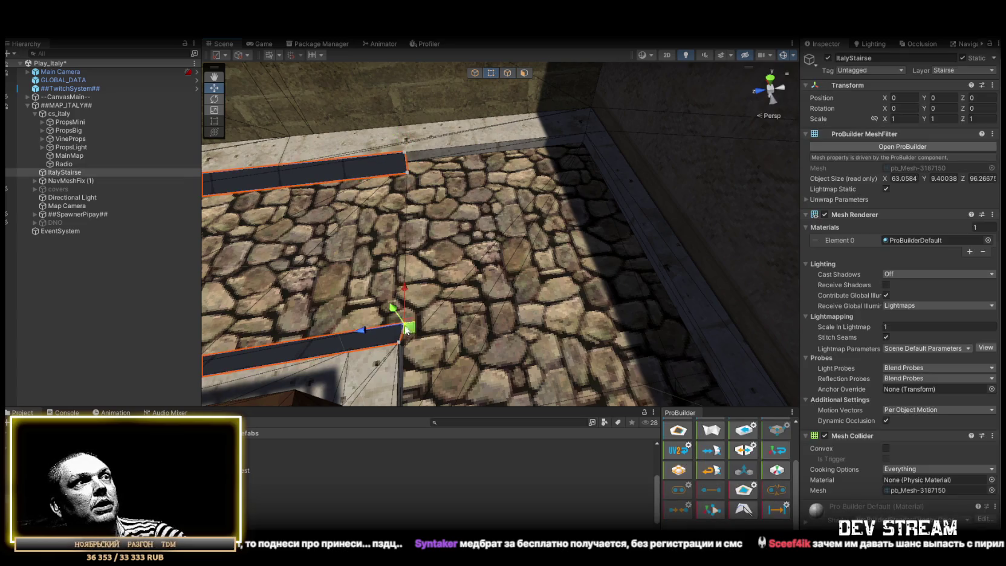
# Step: Select the lower and upper strip corners while orbiting around the upper strip
pyautogui.click(384, 331)
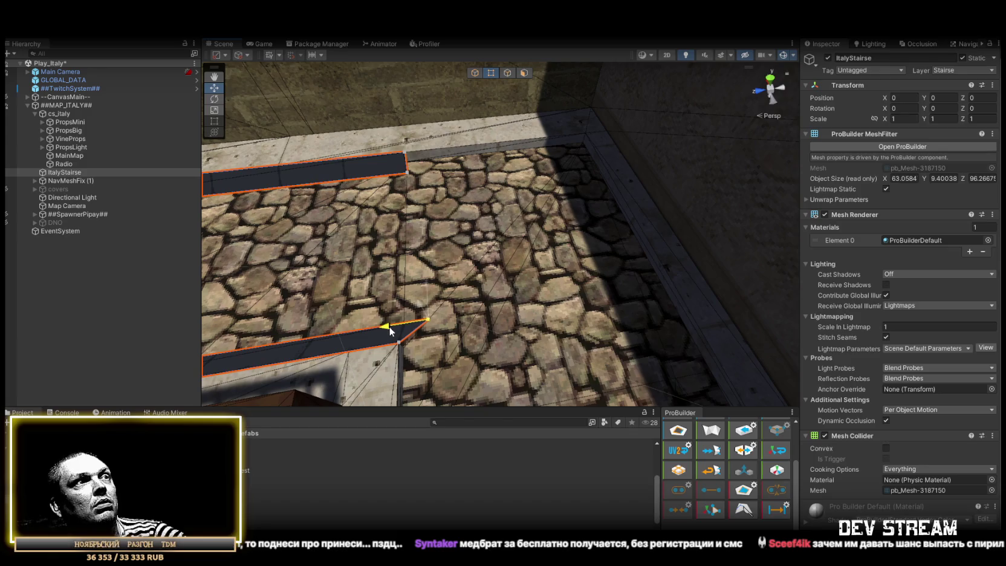
pyautogui.click(406, 156)
pyautogui.moveTo(406, 156)
pyautogui.mouseDown()
pyautogui.moveTo(384, 159)
pyautogui.moveTo(495, 151)
pyautogui.moveTo(495, 161)
pyautogui.moveTo(396, 171)
pyautogui.moveTo(695, 152)
pyautogui.mouseUp()
pyautogui.click(709, 169)
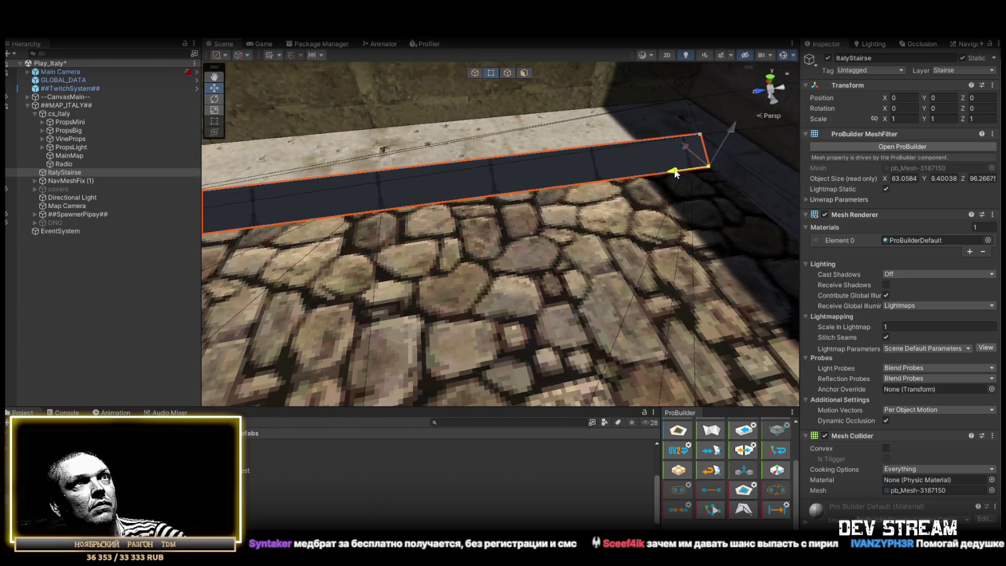
pyautogui.moveTo(617, 190); pyautogui.dragTo(437, 108)
# Step: In Face mode, drag the strip corner along X to the courtyard's corner
pyautogui.click(509, 73)
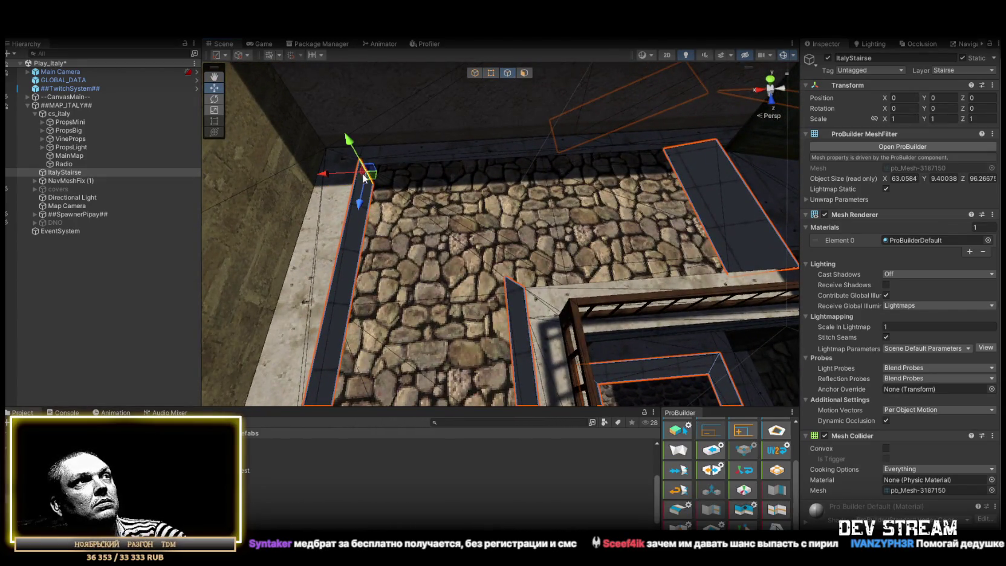
pyautogui.click(424, 165)
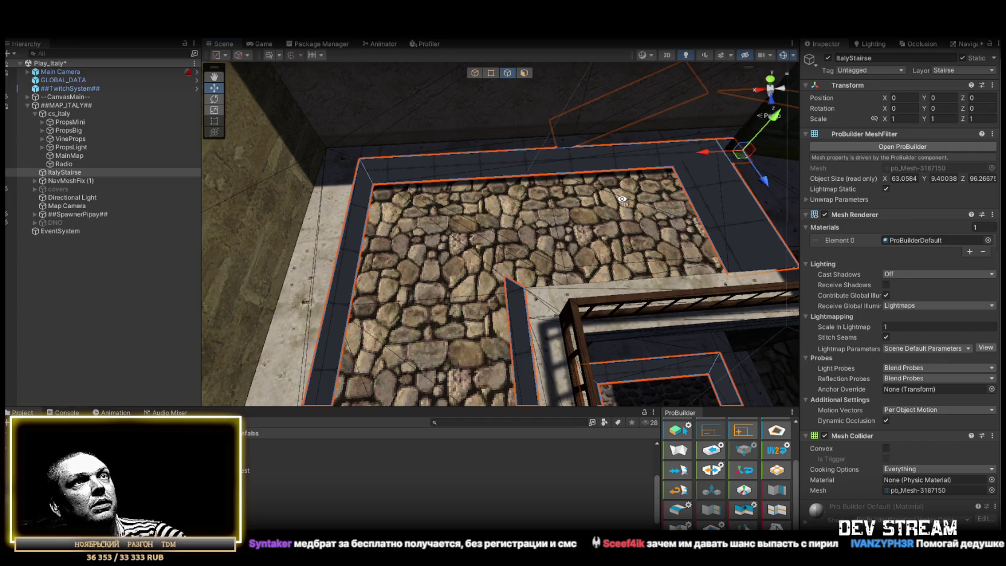
pyautogui.moveTo(699, 161); pyautogui.dragTo(541, 268)
pyautogui.click(477, 279)
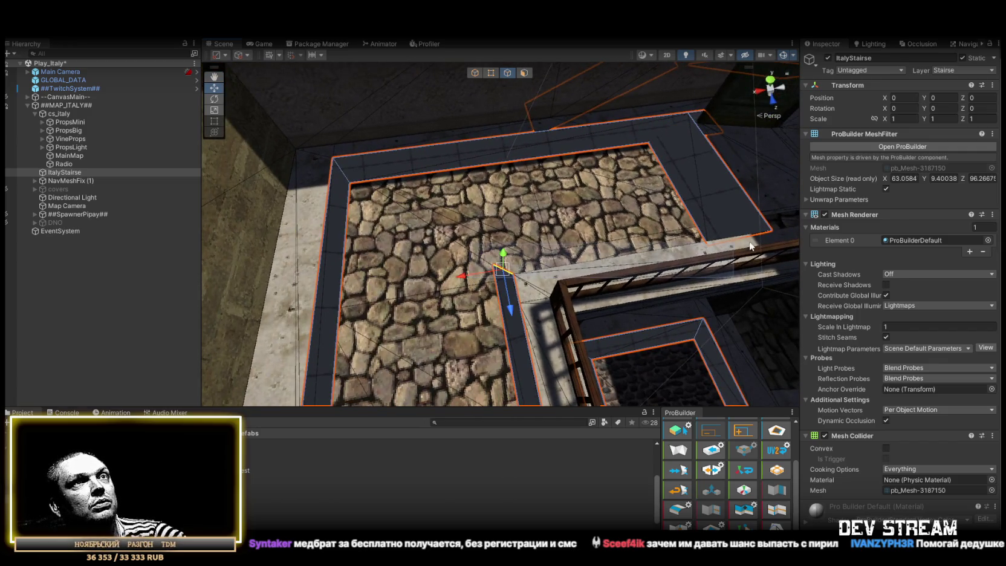
pyautogui.click(757, 242)
pyautogui.click(504, 272)
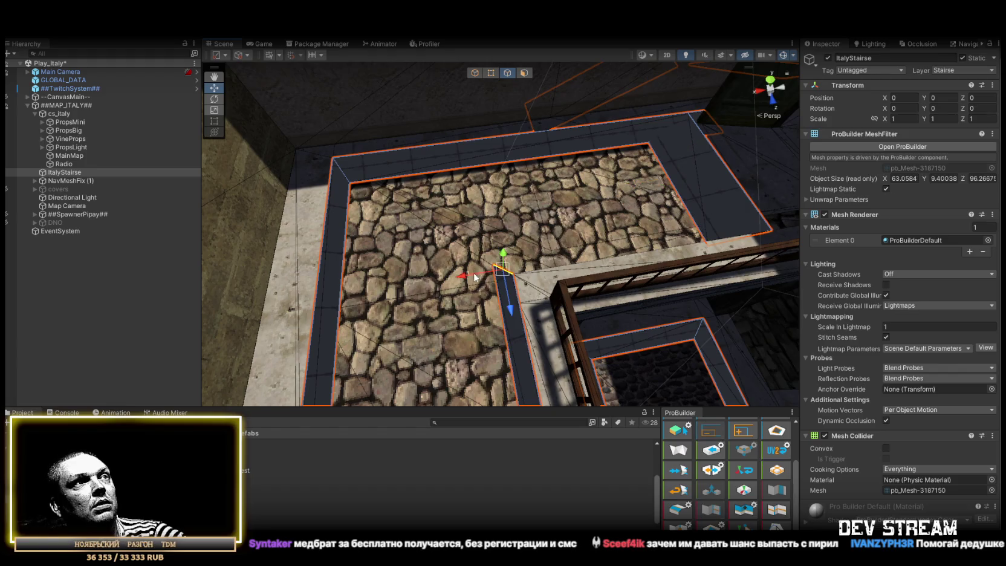
pyautogui.moveTo(475, 277); pyautogui.dragTo(736, 244)
pyautogui.scroll(5, 646, 259)
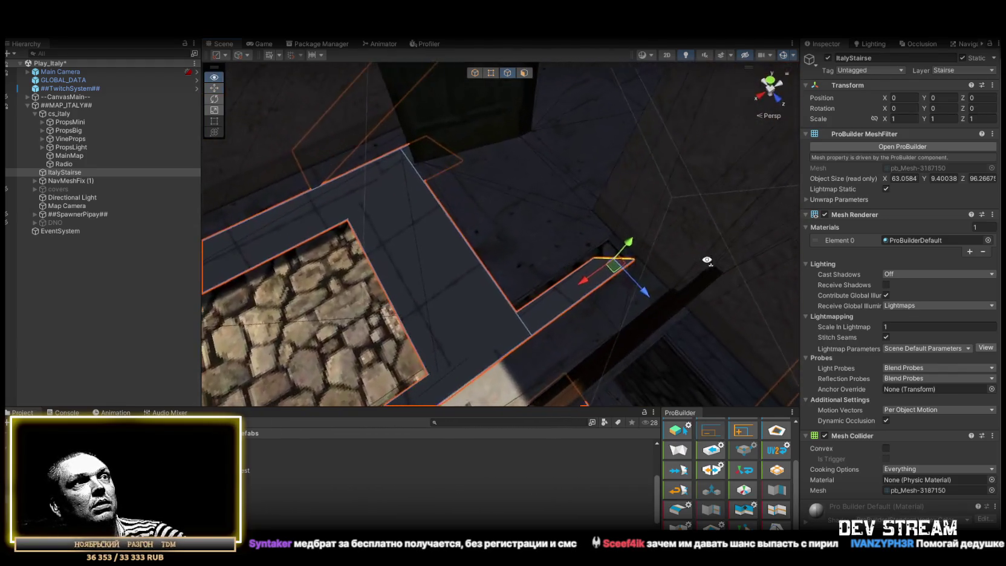
# Step: Shorten the strip edge along the X arrow and drag its lower vertex to the courtyard wall
pyautogui.moveTo(655, 279)
pyautogui.mouseDown()
pyautogui.moveTo(355, 362)
pyautogui.moveTo(539, 327)
pyautogui.moveTo(359, 240)
pyautogui.moveTo(563, 278)
pyautogui.moveTo(641, 252)
pyautogui.moveTo(590, 207)
pyautogui.moveTo(544, 242)
pyautogui.moveTo(471, 245)
pyautogui.mouseUp()
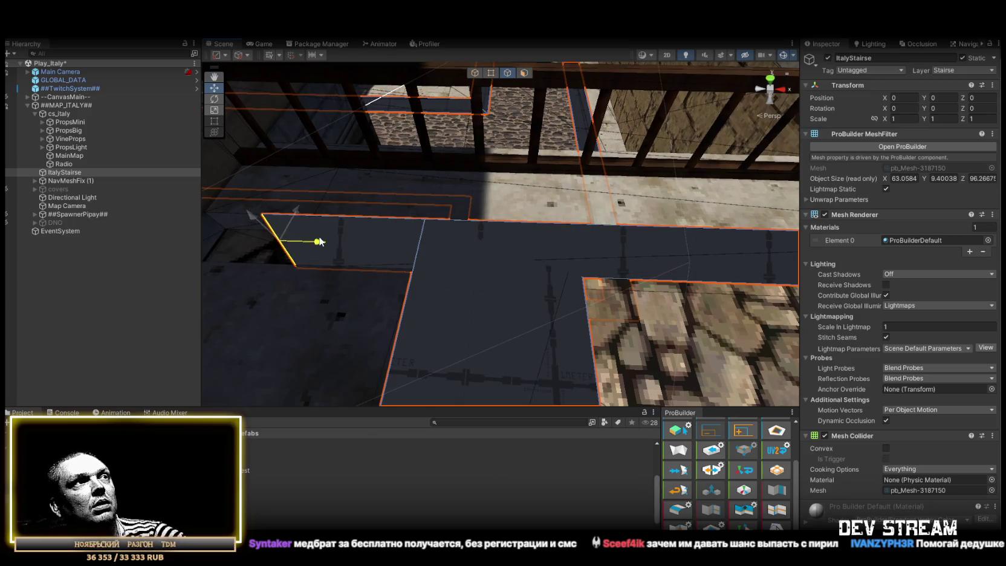
pyautogui.moveTo(280, 238)
pyautogui.mouseDown()
pyautogui.moveTo(292, 207)
pyautogui.moveTo(409, 173)
pyautogui.moveTo(379, 191)
pyautogui.mouseUp()
pyautogui.click(409, 273)
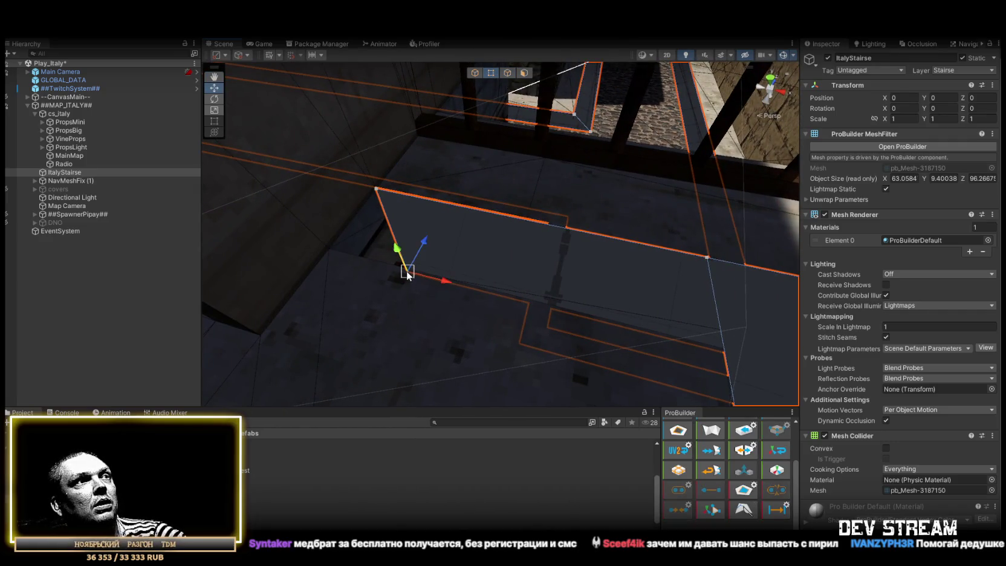
pyautogui.moveTo(408, 273)
pyautogui.mouseDown()
pyautogui.moveTo(337, 254)
pyautogui.moveTo(521, 246)
pyautogui.moveTo(588, 202)
pyautogui.moveTo(645, 189)
pyautogui.moveTo(673, 169)
pyautogui.moveTo(597, 236)
pyautogui.moveTo(250, 273)
pyautogui.moveTo(91, 229)
pyautogui.moveTo(92, 258)
pyautogui.moveTo(391, 277)
pyautogui.moveTo(91, 228)
pyautogui.moveTo(171, 215)
pyautogui.moveTo(183, 278)
pyautogui.moveTo(532, 213)
pyautogui.moveTo(588, 214)
pyautogui.moveTo(471, 258)
pyautogui.moveTo(610, 321)
pyautogui.moveTo(742, 291)
pyautogui.moveTo(814, 236)
pyautogui.moveTo(862, 235)
pyautogui.moveTo(899, 217)
pyautogui.moveTo(898, 205)
pyautogui.moveTo(890, 204)
pyautogui.moveTo(877, 253)
pyautogui.moveTo(481, 300)
pyautogui.moveTo(873, 282)
pyautogui.moveTo(614, 271)
pyautogui.moveTo(657, 272)
pyautogui.mouseUp()
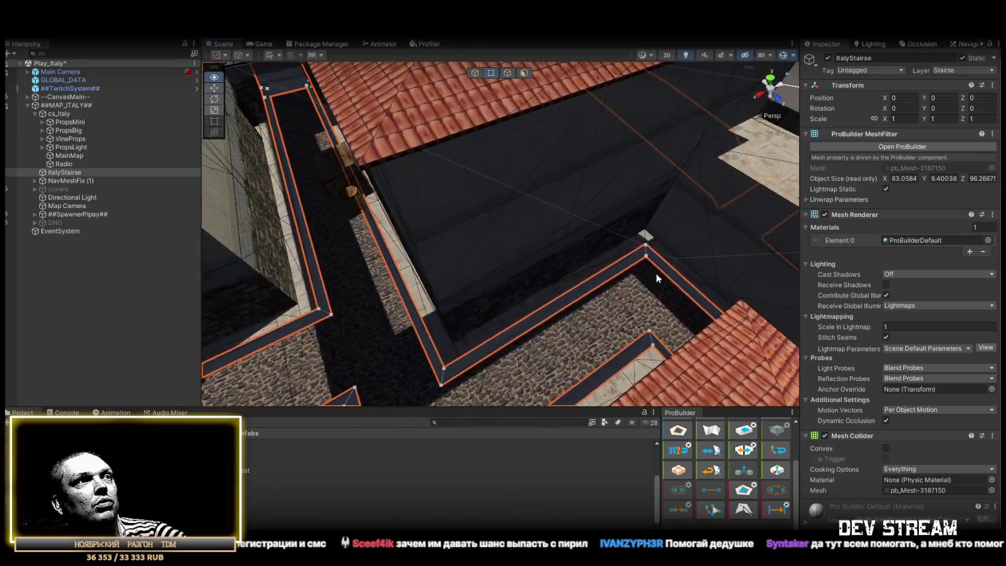
# Step: Extrude the wall's top edge upward and select the raised face
pyautogui.click(557, 295)
pyautogui.moveTo(572, 284); pyautogui.dragTo(579, 76)
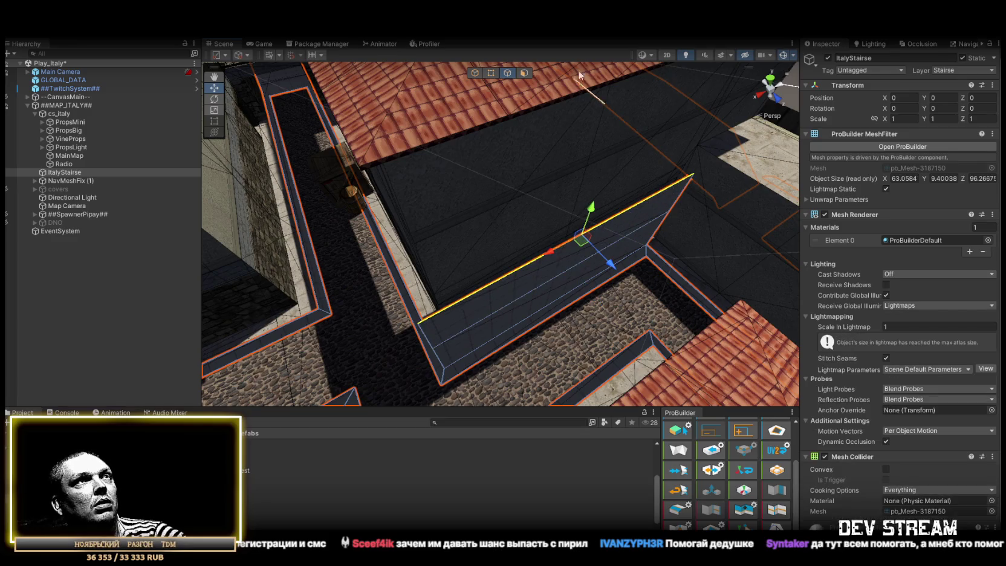
pyautogui.click(523, 72)
pyautogui.click(544, 291)
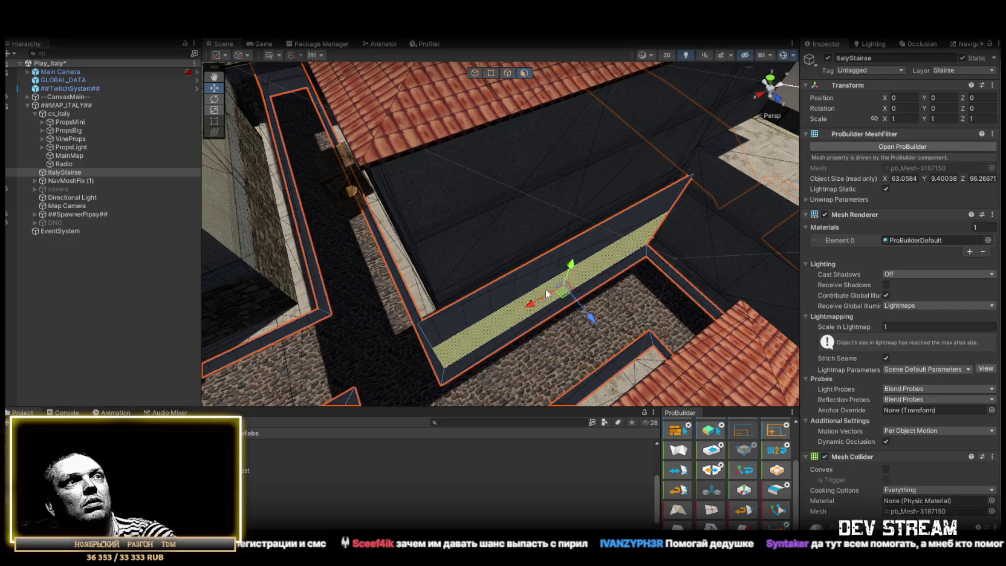
# Step: Shrink the large stair face between the railings down into a small square patch
pyautogui.moveTo(579, 272)
pyautogui.mouseDown()
pyautogui.moveTo(366, 148)
pyautogui.moveTo(299, 73)
pyautogui.moveTo(234, 171)
pyautogui.moveTo(443, 192)
pyautogui.moveTo(474, 142)
pyautogui.mouseUp()
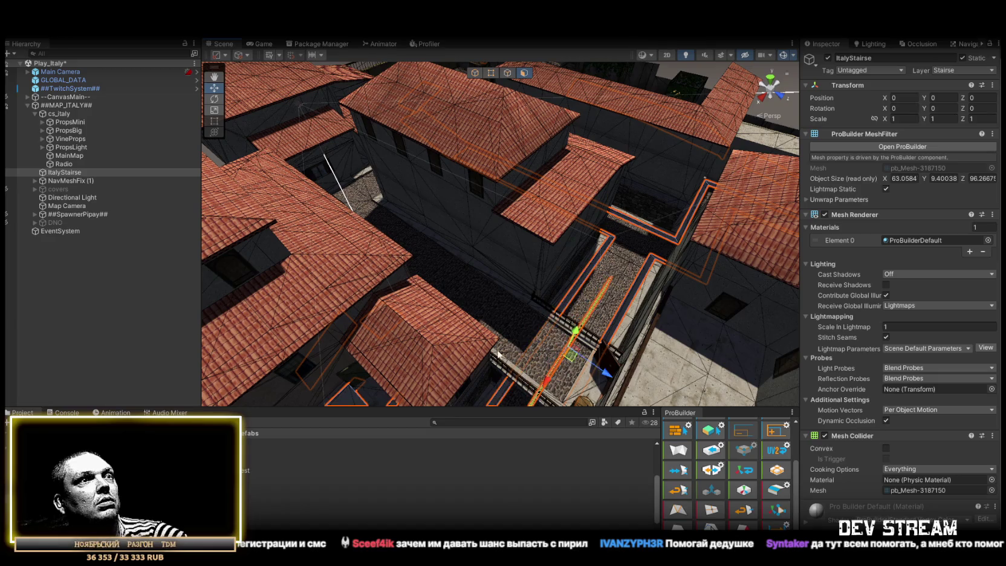
pyautogui.press('f')
pyautogui.moveTo(678, 321); pyautogui.dragTo(544, 266)
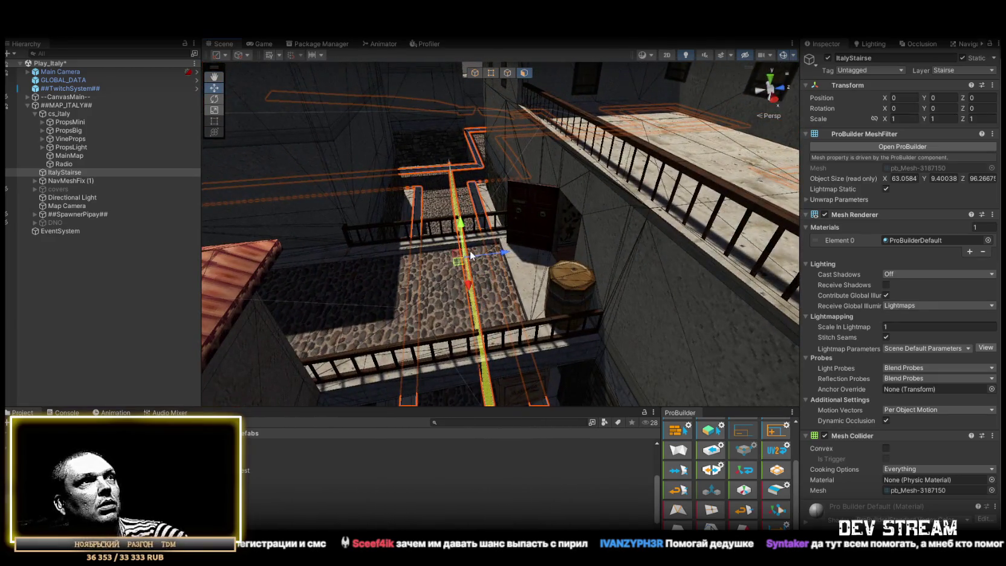
pyautogui.press('e')
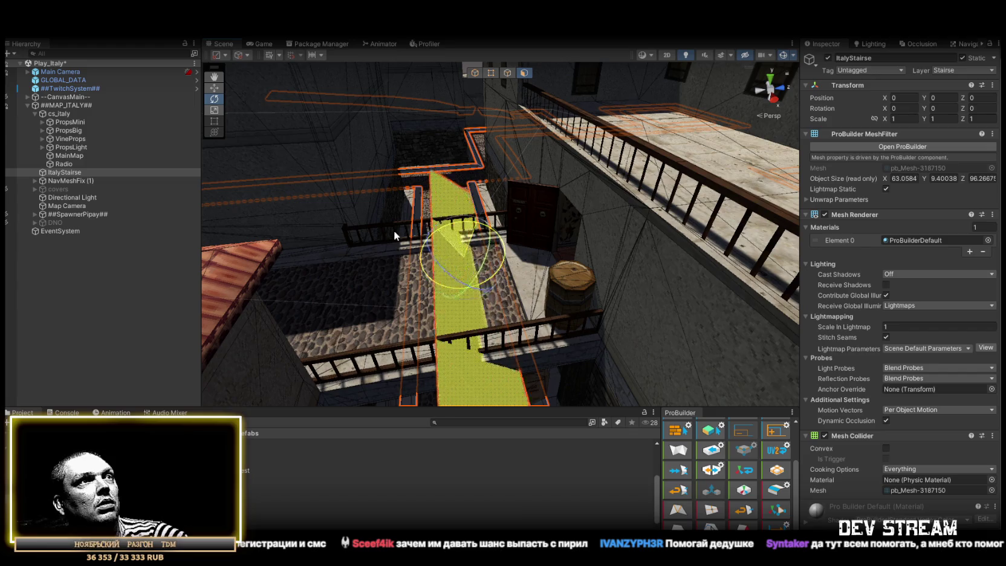
pyautogui.click(471, 248)
pyautogui.press('w')
pyautogui.click(471, 248)
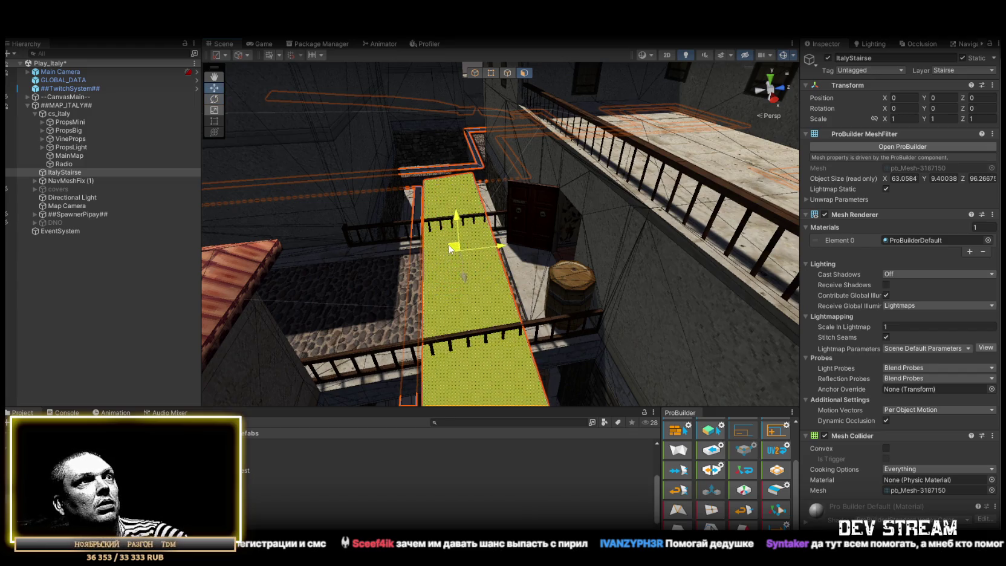
pyautogui.moveTo(458, 257)
pyautogui.mouseDown()
pyautogui.moveTo(490, 281)
pyautogui.moveTo(516, 65)
pyautogui.mouseUp()
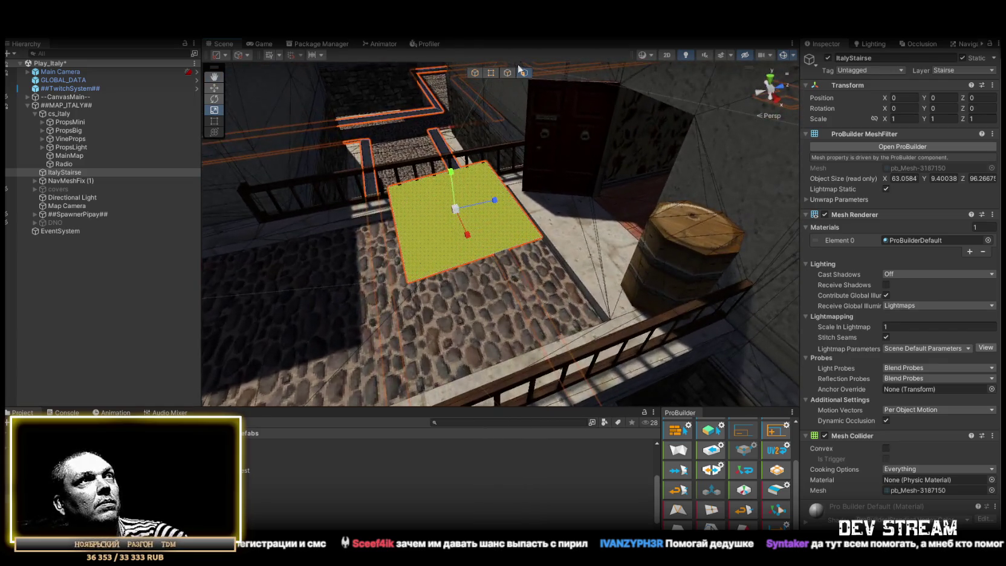
# Step: Lower the patch's right edge and move its left edge inward
pyautogui.click(509, 197)
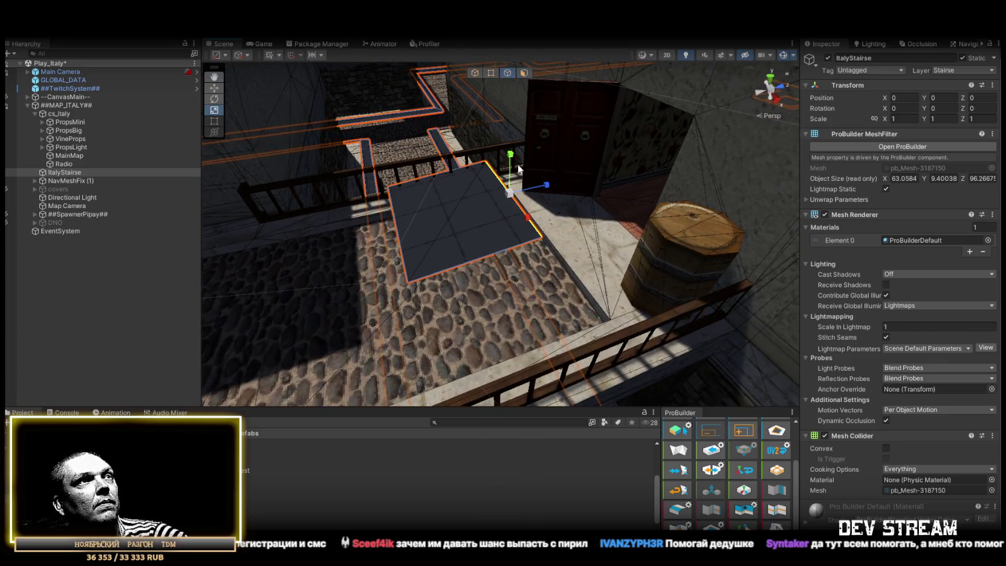
pyautogui.moveTo(517, 167); pyautogui.dragTo(509, 188)
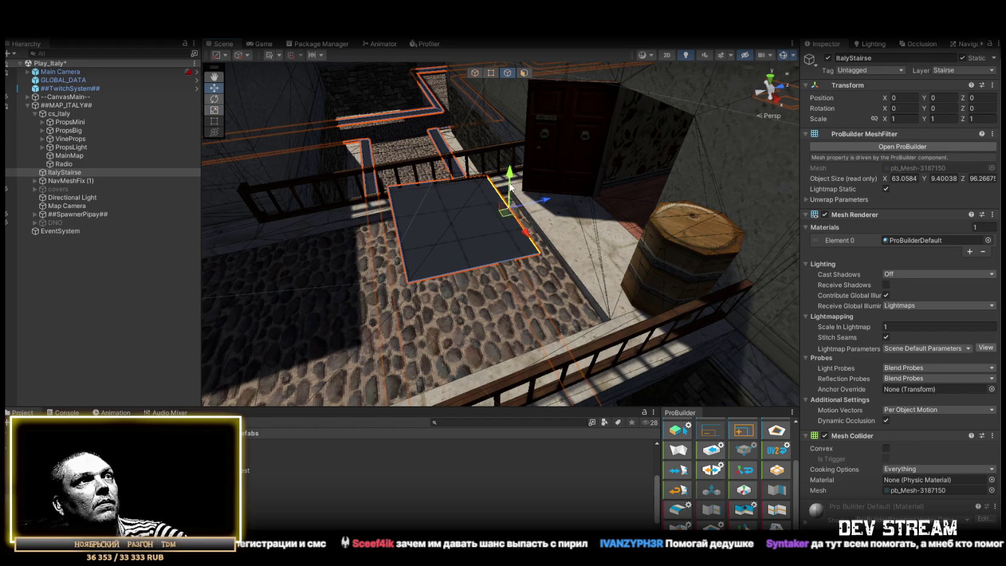
pyautogui.moveTo(498, 240)
pyautogui.mouseDown()
pyautogui.moveTo(503, 254)
pyautogui.moveTo(508, 240)
pyautogui.moveTo(614, 242)
pyautogui.mouseUp()
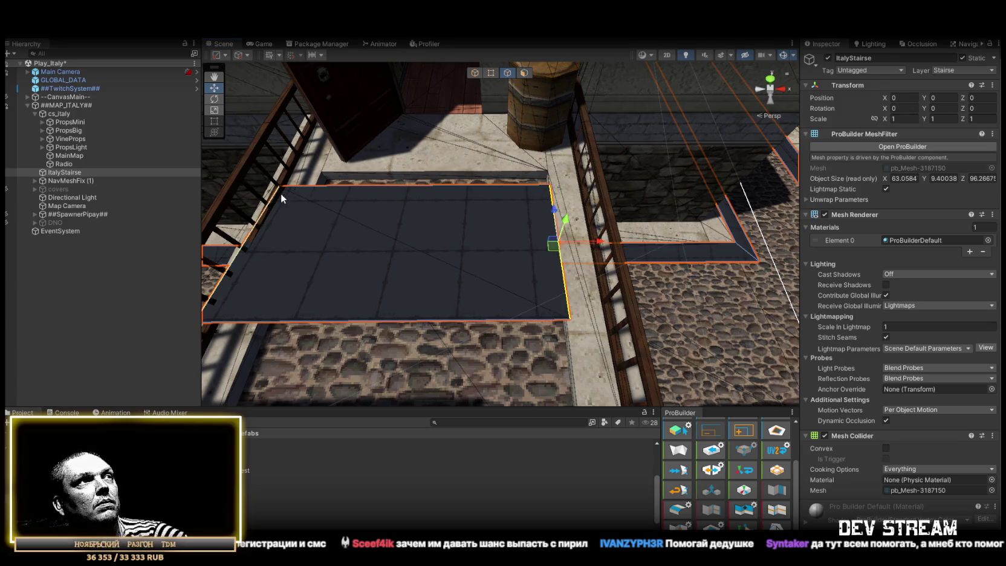
pyautogui.click(264, 217)
pyautogui.moveTo(283, 239); pyautogui.dragTo(324, 185)
# Step: Move the patch's side edges together into a thin strip along the ledge by the door
pyautogui.click(387, 319)
pyautogui.moveTo(433, 305); pyautogui.dragTo(436, 273)
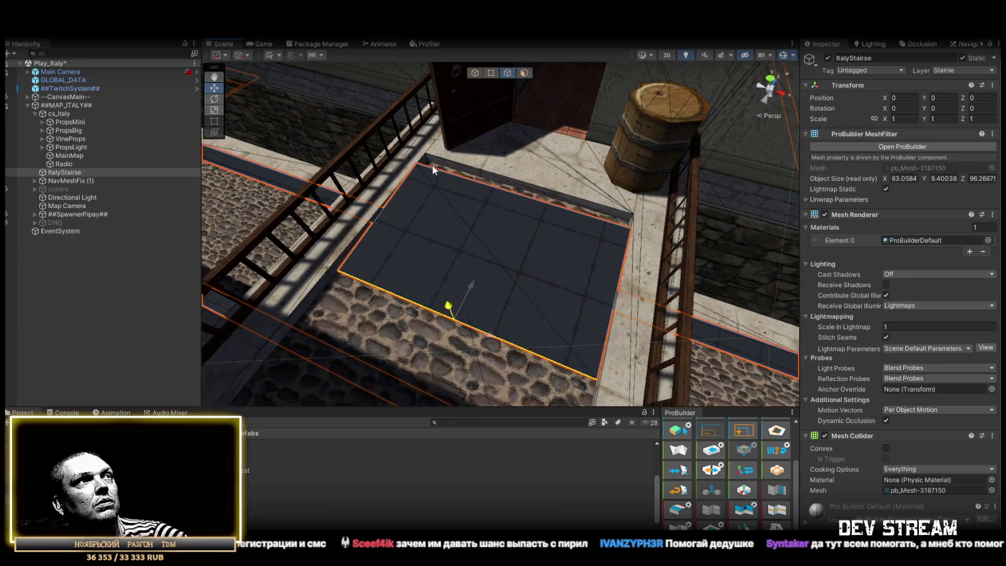
pyautogui.moveTo(428, 163)
pyautogui.mouseDown()
pyautogui.moveTo(474, 221)
pyautogui.moveTo(526, 211)
pyautogui.mouseUp()
pyautogui.click(555, 207)
pyautogui.click(396, 278)
pyautogui.moveTo(440, 265)
pyautogui.mouseDown()
pyautogui.moveTo(551, 214)
pyautogui.moveTo(534, 262)
pyautogui.moveTo(509, 275)
pyautogui.mouseUp()
pyautogui.press('r')
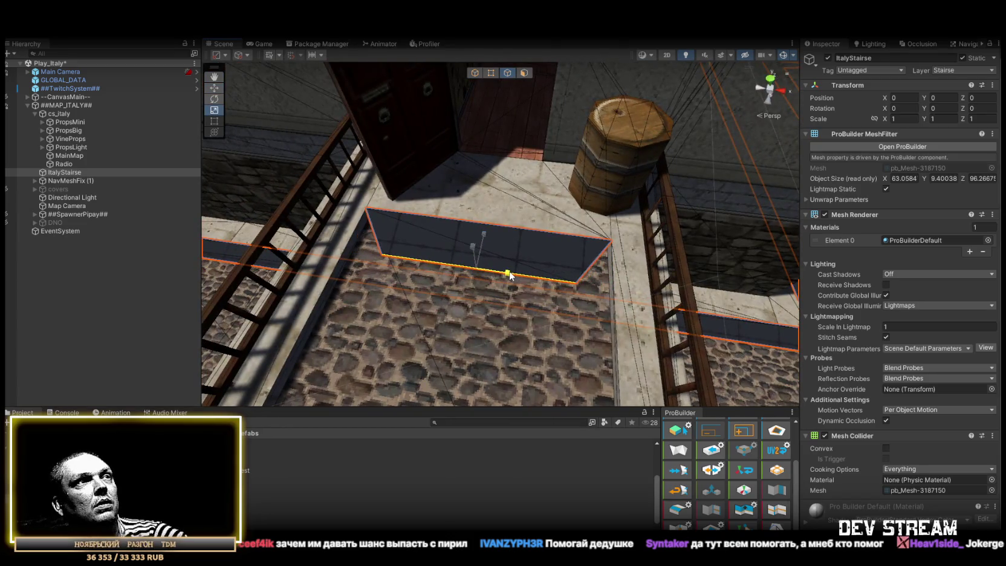
pyautogui.click(386, 243)
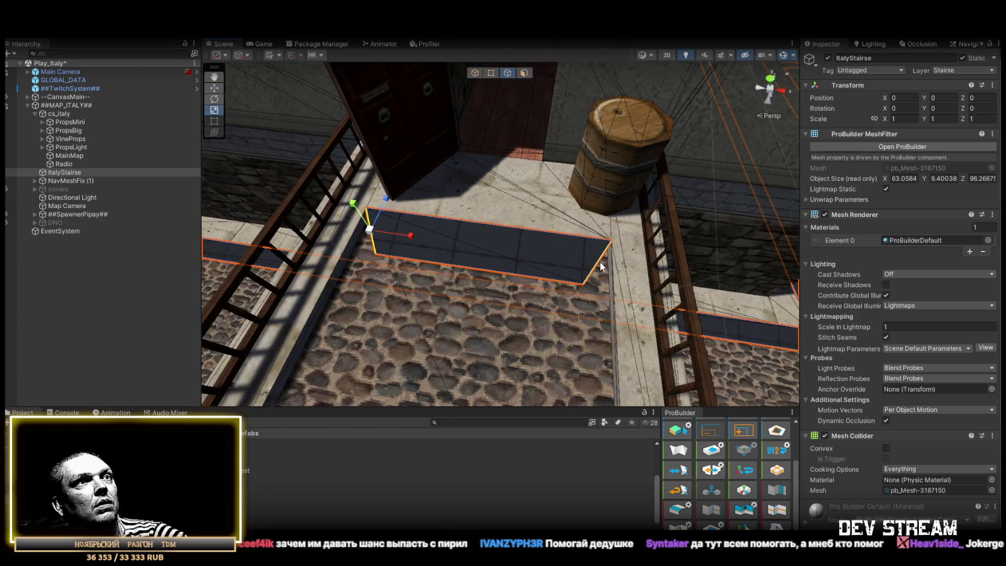
pyautogui.press('w')
pyautogui.scroll(-10, 601, 265)
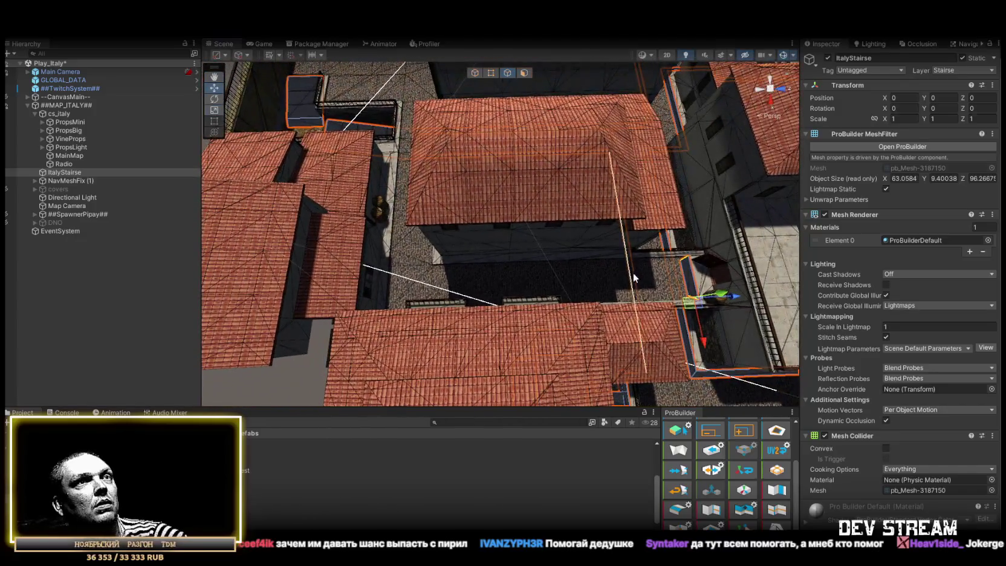
# Step: Drag the upper strip's corner vertices right along X into an angled tip at the wall corner
pyautogui.click(521, 302)
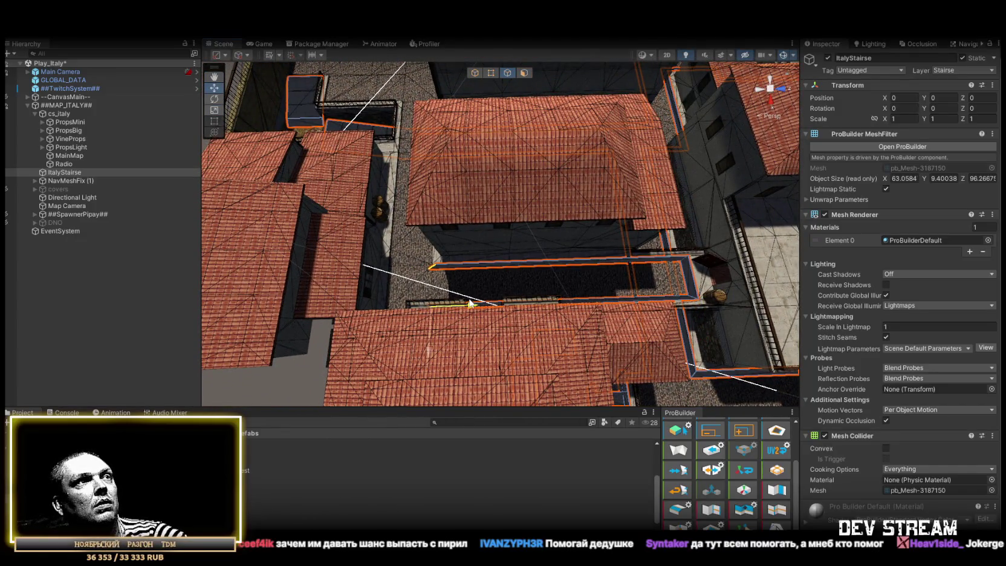
pyautogui.scroll(10, 469, 302)
pyautogui.moveTo(606, 286)
pyautogui.mouseDown()
pyautogui.moveTo(496, 284)
pyautogui.moveTo(623, 234)
pyautogui.mouseUp()
pyautogui.press('r')
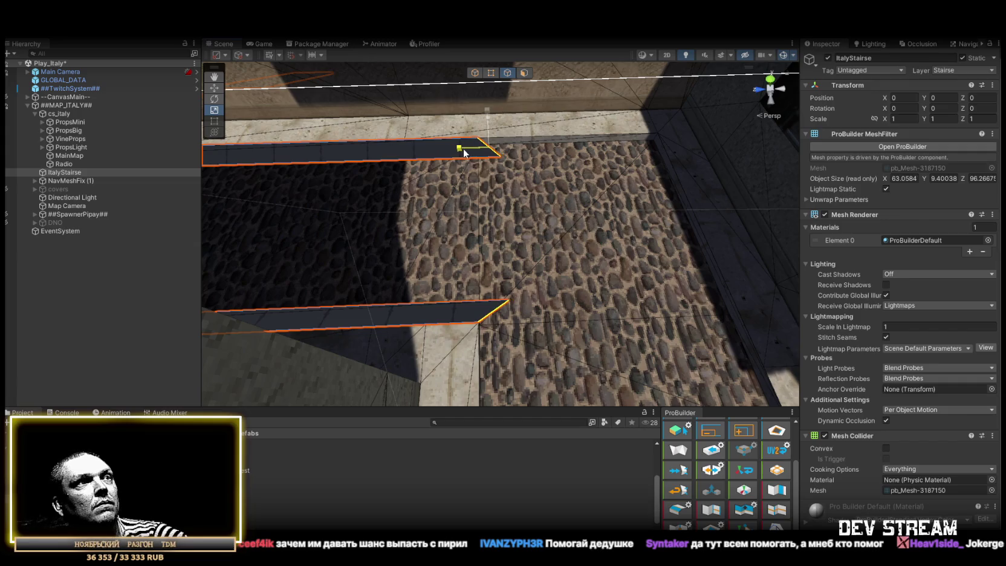
pyautogui.click(490, 73)
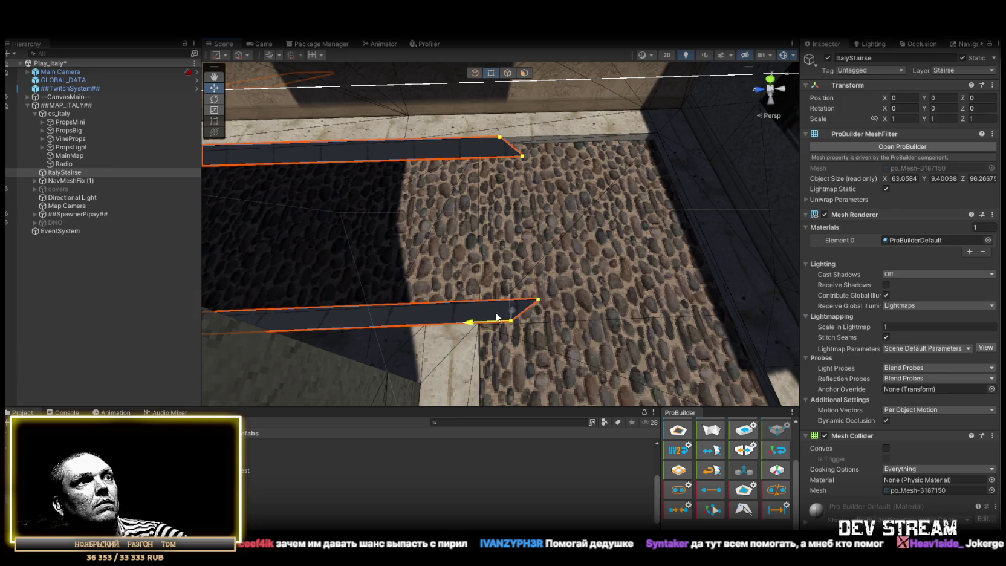
pyautogui.click(478, 138)
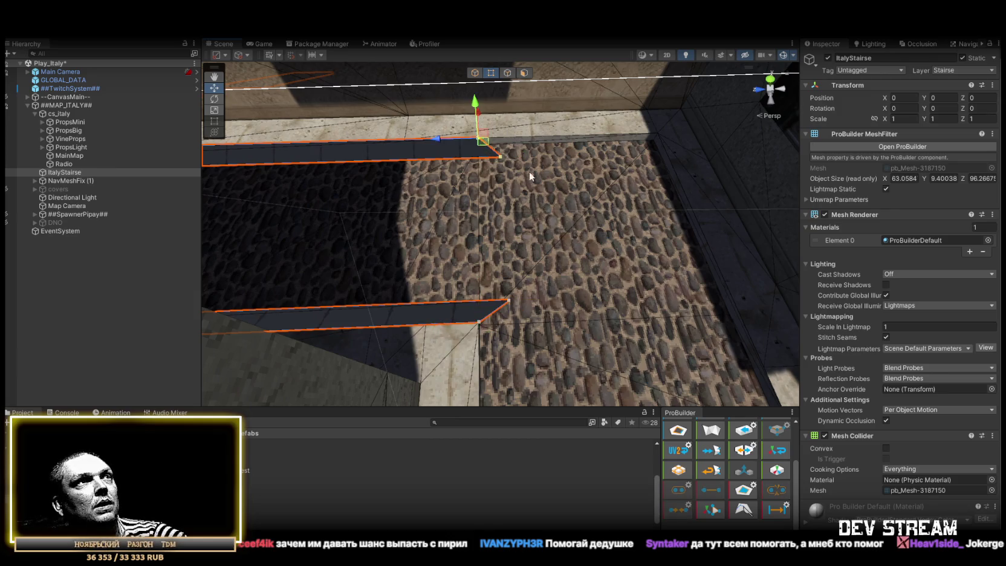
pyautogui.scroll(3, 529, 171)
pyautogui.moveTo(388, 159)
pyautogui.mouseDown()
pyautogui.moveTo(664, 151)
pyautogui.moveTo(589, 156)
pyautogui.mouseUp()
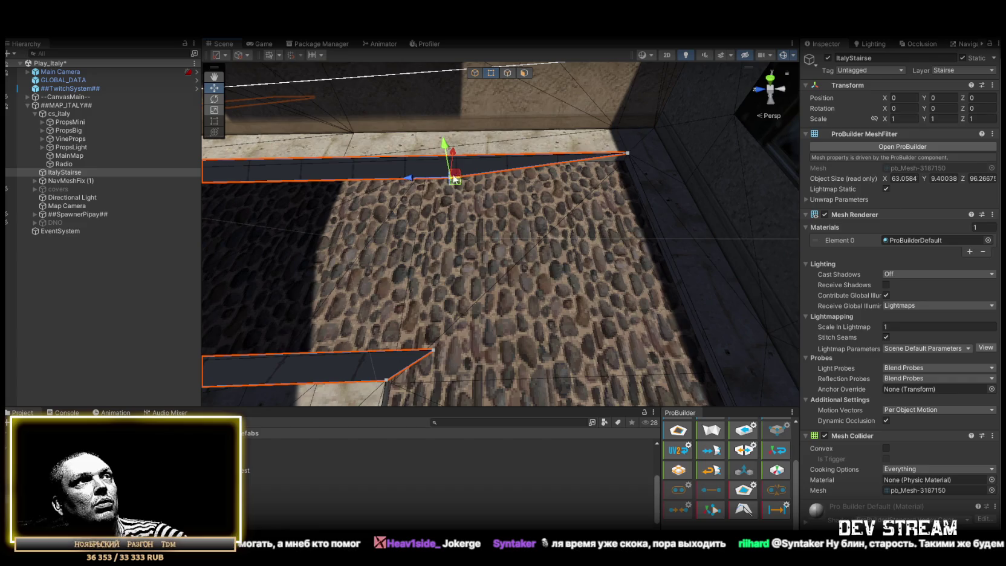
pyautogui.moveTo(414, 179); pyautogui.dragTo(560, 178)
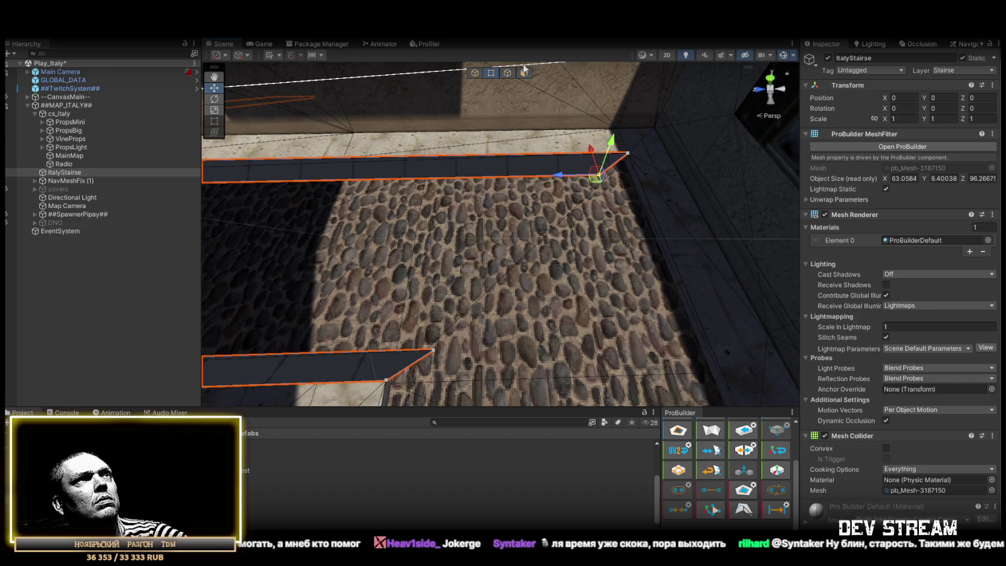
pyautogui.click(506, 75)
pyautogui.moveTo(419, 375); pyautogui.dragTo(416, 248)
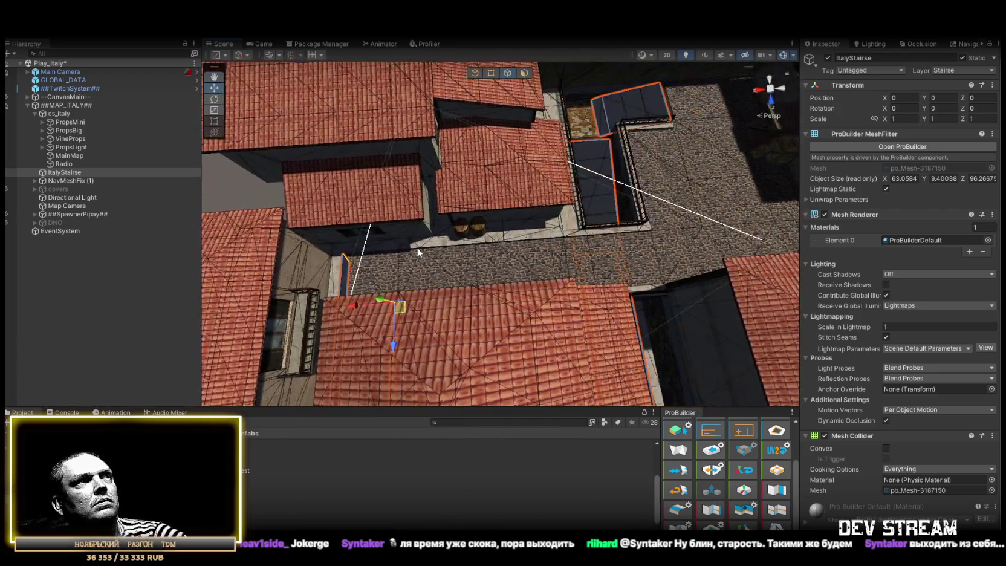
# Step: Select the strip near the railing corner and adjust its left corner vertex
pyautogui.moveTo(690, 291)
pyautogui.mouseDown()
pyautogui.moveTo(670, 179)
pyautogui.moveTo(673, 220)
pyautogui.moveTo(462, 112)
pyautogui.mouseUp()
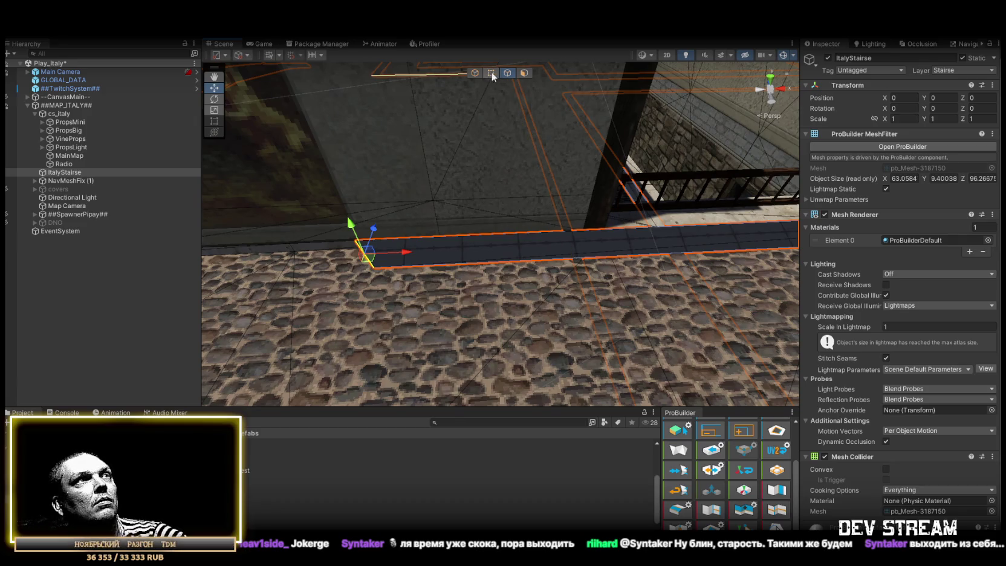
pyautogui.click(375, 268)
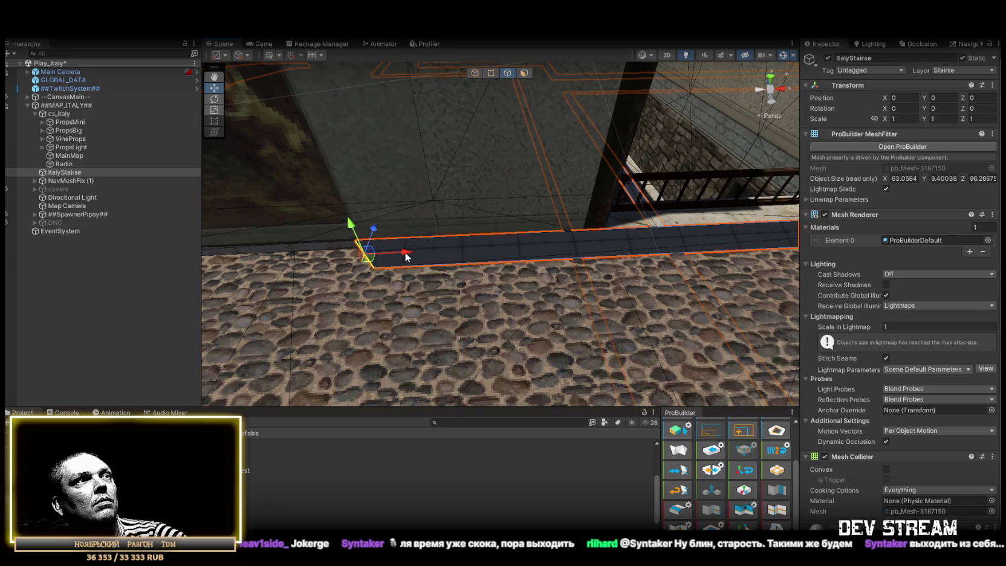
pyautogui.moveTo(545, 280)
pyautogui.mouseDown()
pyautogui.moveTo(456, 343)
pyautogui.moveTo(485, 94)
pyautogui.mouseUp()
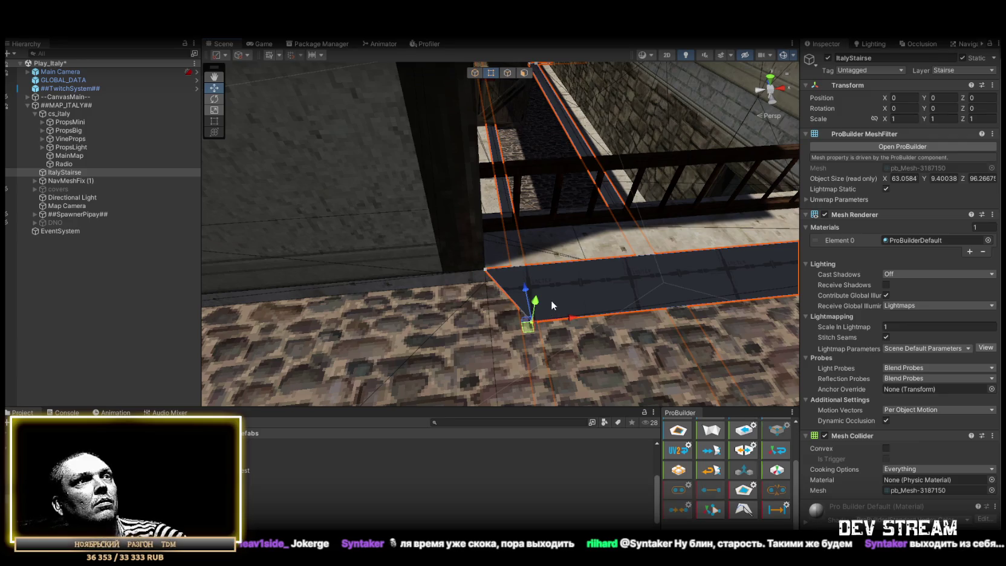
pyautogui.click(505, 78)
pyautogui.click(490, 308)
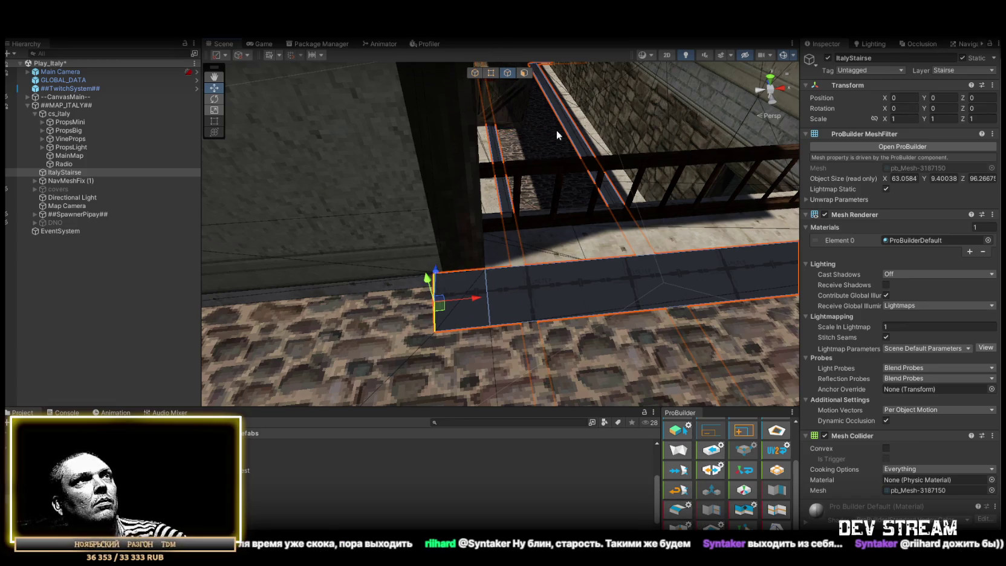
pyautogui.click(491, 75)
pyautogui.moveTo(493, 275); pyautogui.dragTo(475, 264)
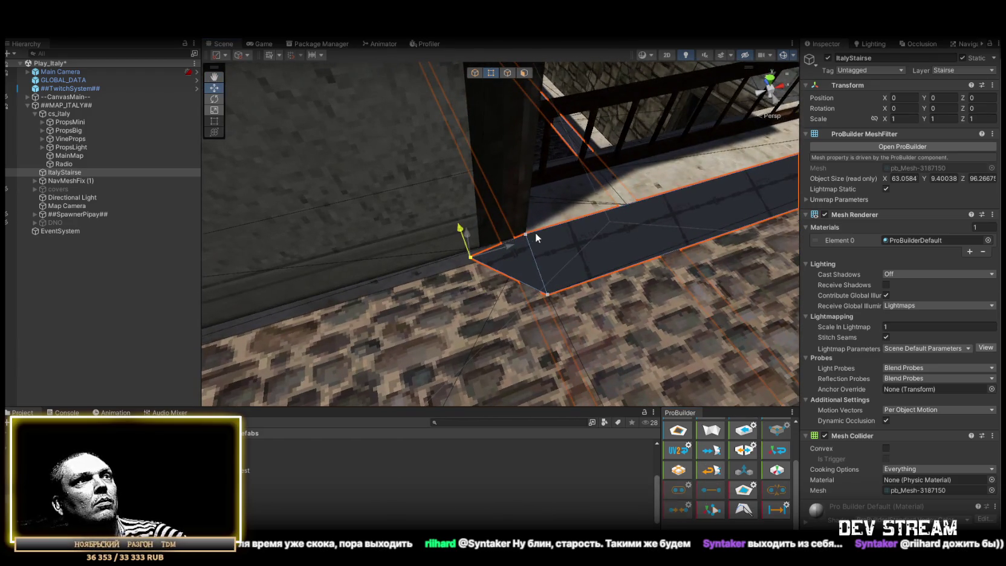
pyautogui.hotkey('ctrl', 'z')
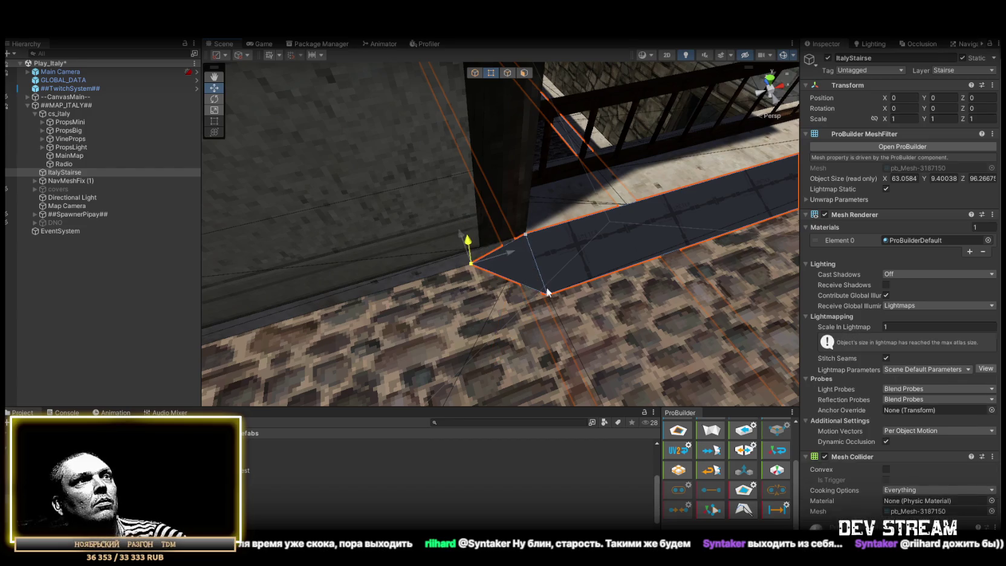
# Step: Shift-drag the strip's end edge to extrude a new segment along the ledge
pyautogui.moveTo(431, 273)
pyautogui.mouseDown()
pyautogui.moveTo(649, 319)
pyautogui.moveTo(500, 296)
pyautogui.mouseUp()
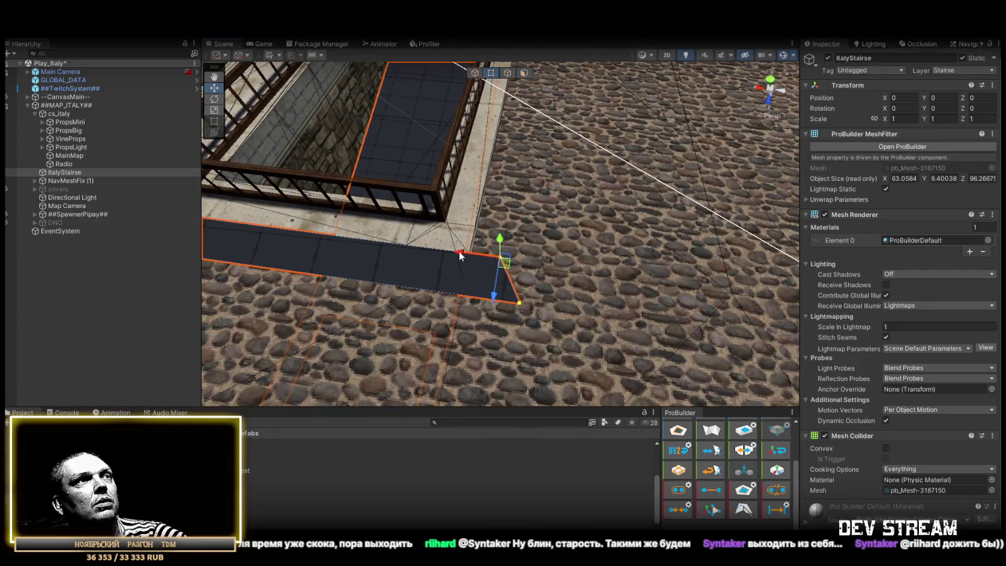
pyautogui.moveTo(473, 255)
pyautogui.mouseDown()
pyautogui.moveTo(508, 194)
pyautogui.moveTo(470, 232)
pyautogui.moveTo(387, 240)
pyautogui.mouseUp()
pyautogui.moveTo(322, 243); pyautogui.dragTo(513, 243)
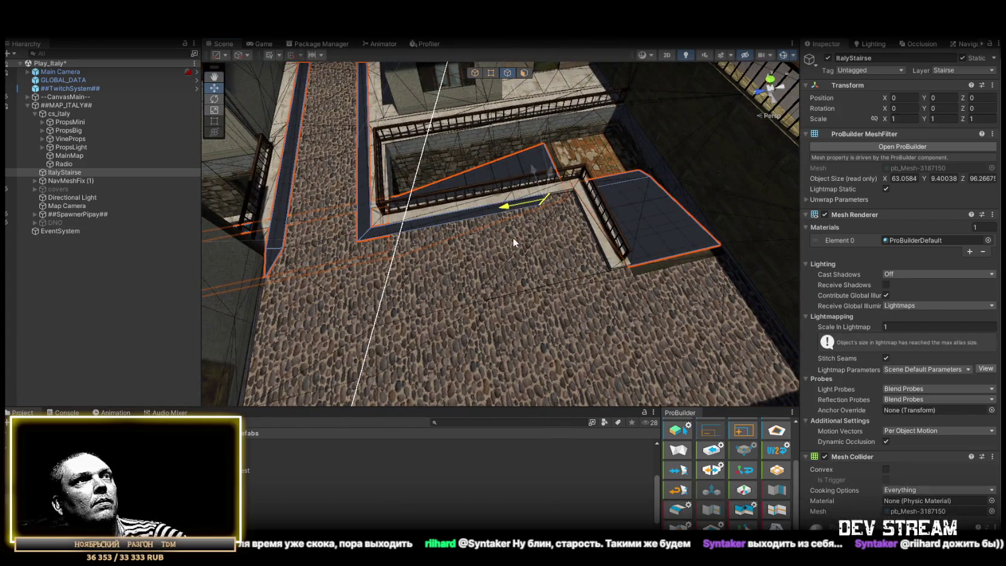
pyautogui.click(490, 72)
pyautogui.moveTo(491, 72); pyautogui.dragTo(490, 151)
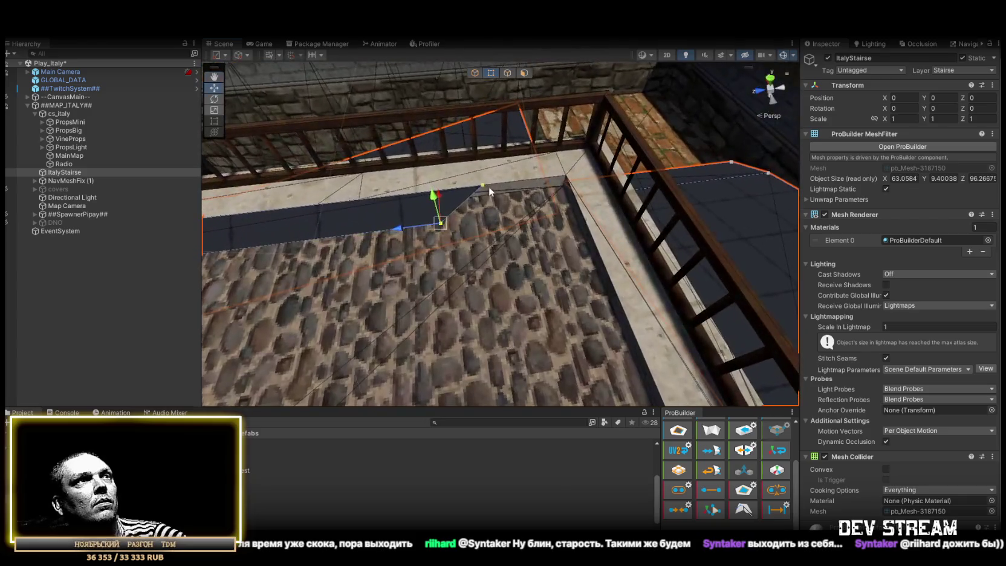
pyautogui.moveTo(546, 186)
pyautogui.mouseDown()
pyautogui.moveTo(554, 115)
pyautogui.moveTo(513, 75)
pyautogui.mouseUp()
pyautogui.click(507, 73)
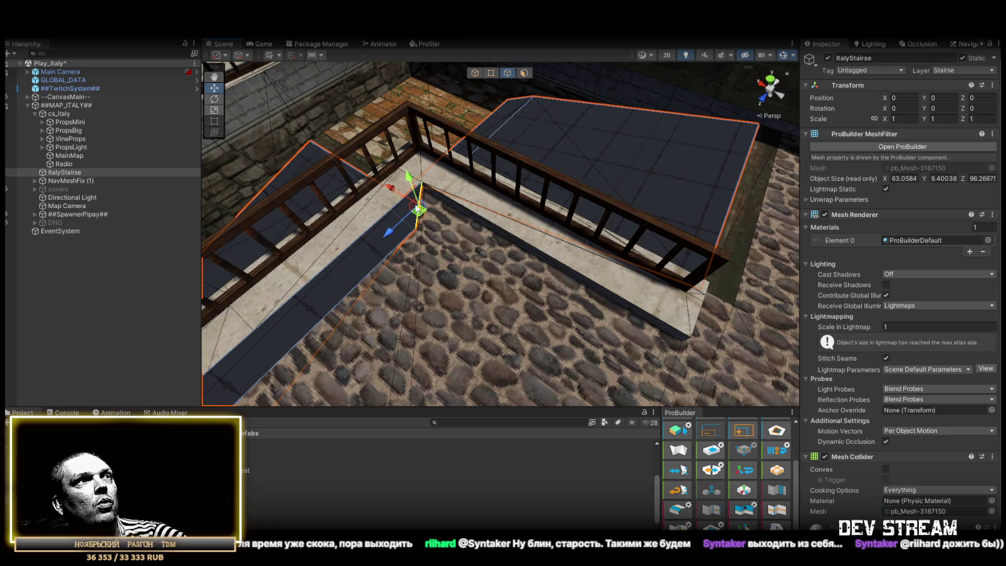
# Step: Extrude another strip segment from the ledge edge and inspect it beside the railing
pyautogui.moveTo(396, 193); pyautogui.dragTo(621, 281)
pyautogui.click(493, 75)
pyautogui.moveTo(493, 75); pyautogui.dragTo(431, 150)
pyautogui.moveTo(504, 159); pyautogui.dragTo(505, 77)
pyautogui.click(507, 73)
pyautogui.moveTo(449, 264)
pyautogui.mouseDown()
pyautogui.moveTo(523, 236)
pyautogui.moveTo(397, 255)
pyautogui.mouseUp()
pyautogui.moveTo(499, 254)
pyautogui.mouseDown()
pyautogui.moveTo(522, 162)
pyautogui.moveTo(338, 169)
pyautogui.moveTo(369, 180)
pyautogui.moveTo(531, 162)
pyautogui.mouseUp()
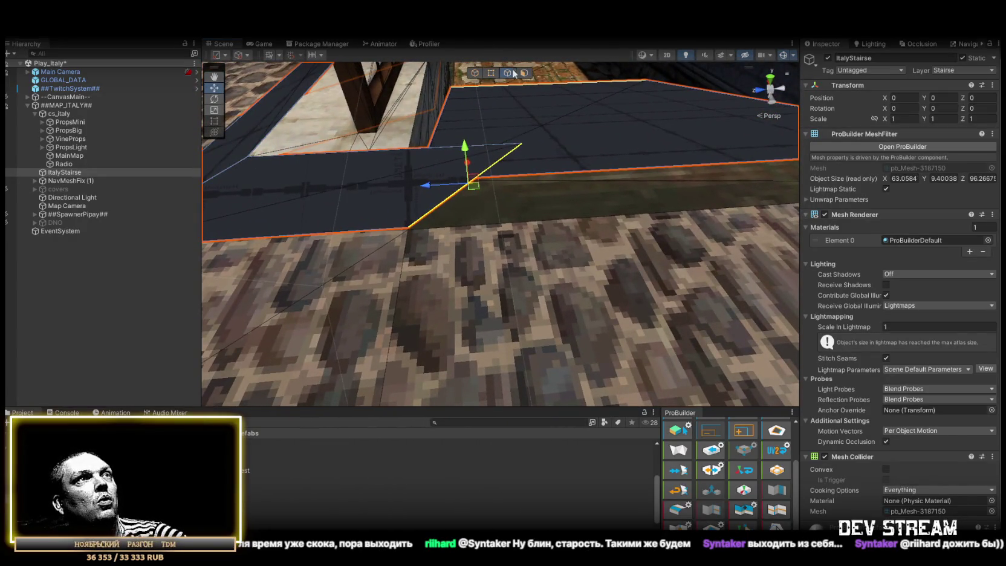
# Step: Frame a different ledge edge, merge away the spiking vertex, and check the strip's fit
pyautogui.click(491, 72)
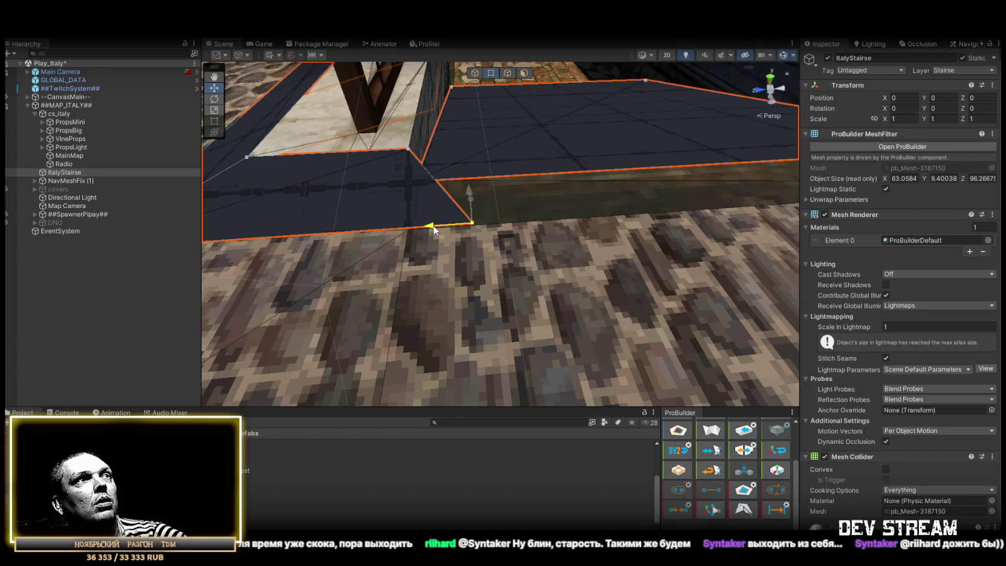
pyautogui.moveTo(447, 226)
pyautogui.mouseDown()
pyautogui.moveTo(538, 73)
pyautogui.moveTo(455, 141)
pyautogui.moveTo(398, 209)
pyautogui.mouseUp()
pyautogui.click(510, 73)
pyautogui.click(679, 231)
pyautogui.press('f')
pyautogui.click(490, 73)
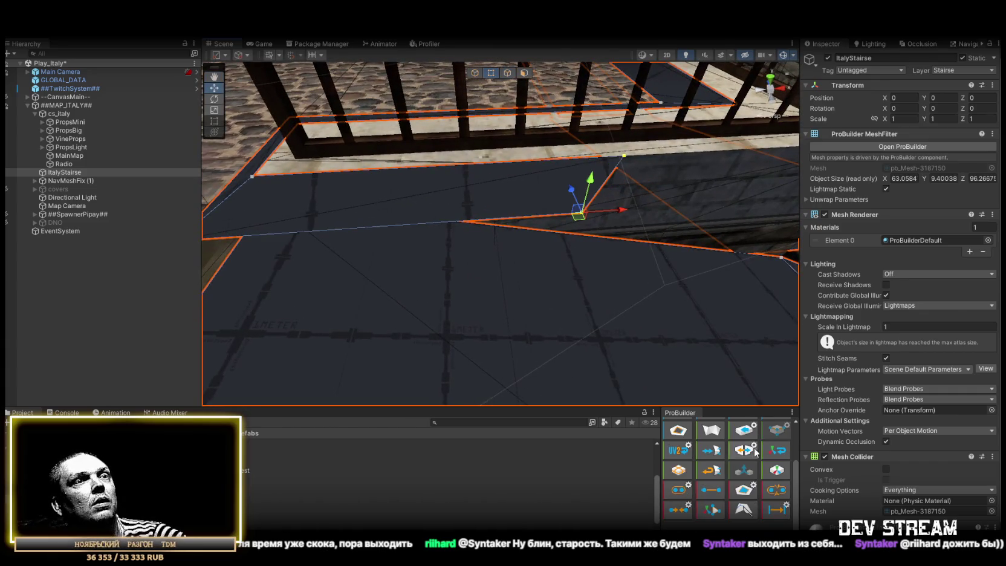
pyautogui.click(678, 509)
pyautogui.press('f')
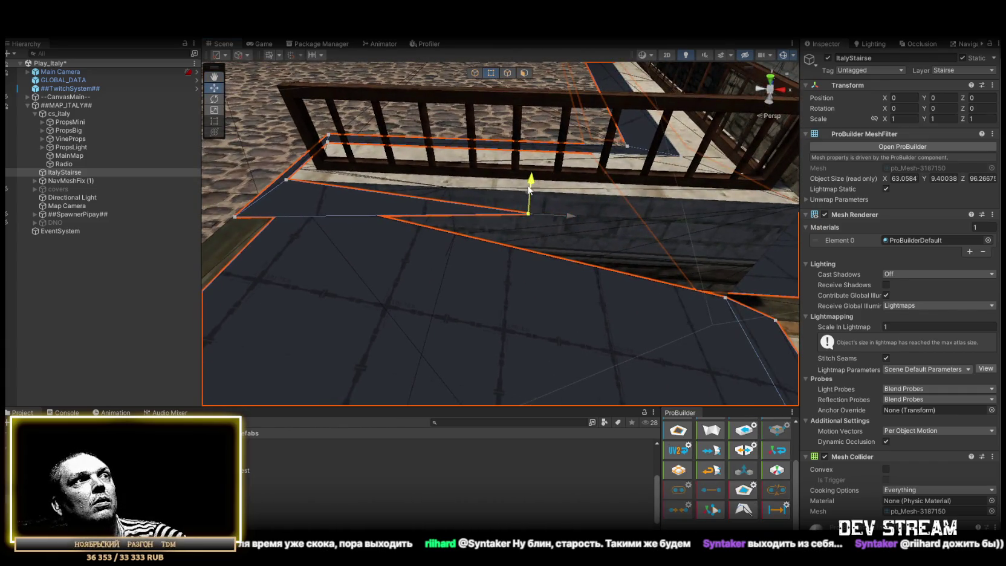
pyautogui.moveTo(526, 266)
pyautogui.mouseDown()
pyautogui.moveTo(561, 216)
pyautogui.moveTo(527, 251)
pyautogui.moveTo(373, 238)
pyautogui.moveTo(613, 238)
pyautogui.moveTo(722, 220)
pyautogui.moveTo(247, 153)
pyautogui.moveTo(112, 185)
pyautogui.moveTo(192, 160)
pyautogui.moveTo(442, 124)
pyautogui.mouseUp()
# Step: Show the running game in the Game view and maximize it over the whole editor
pyautogui.click(688, 178)
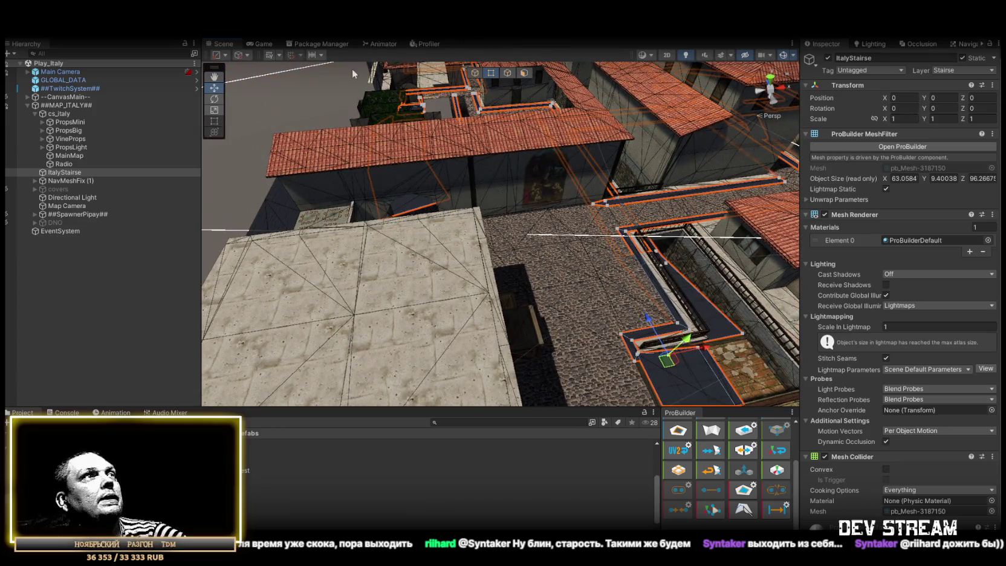
pyautogui.click(263, 44)
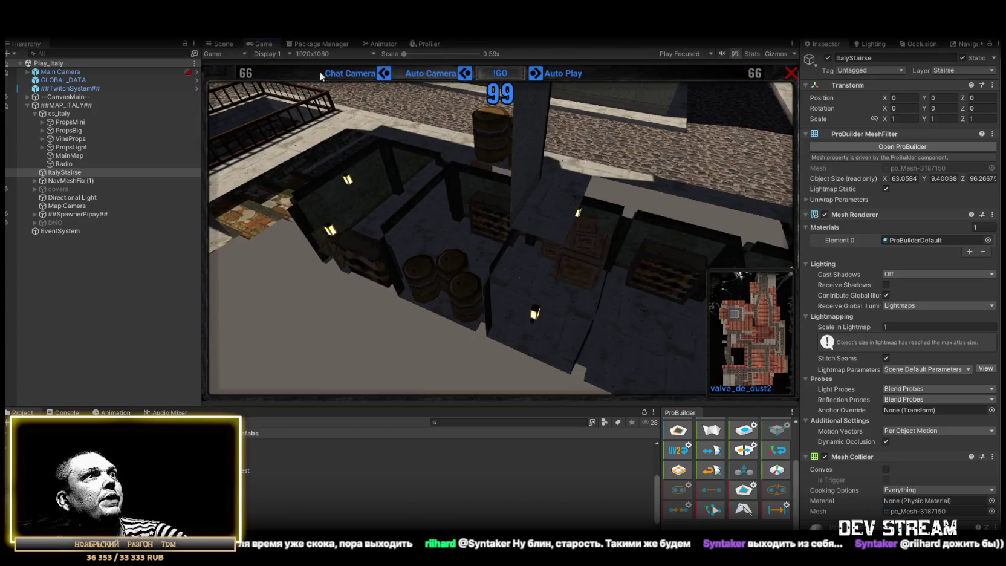
pyautogui.click(216, 44)
pyautogui.click(266, 44)
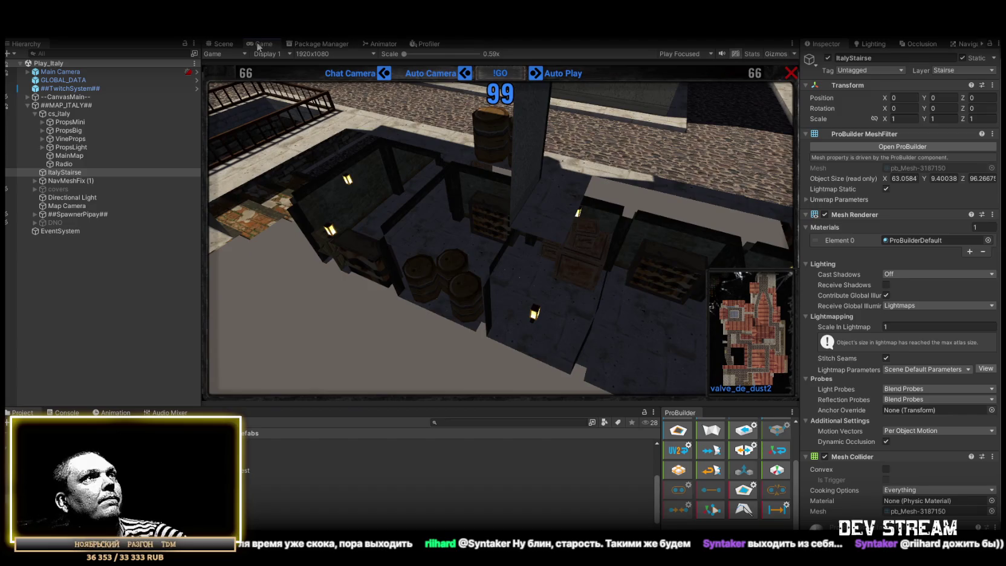
pyautogui.doubleClick(259, 45)
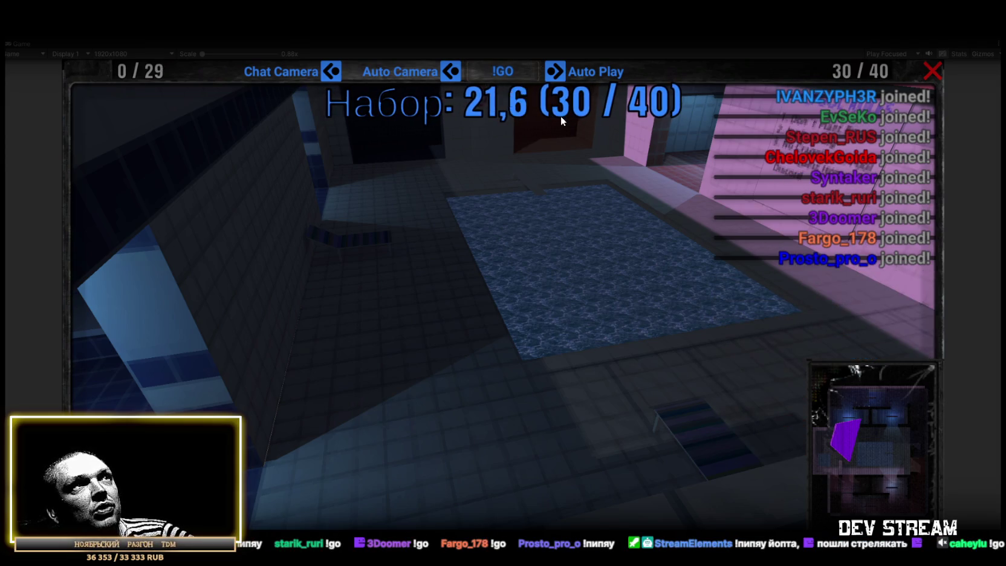
# Step: Disable Auto Camera and let the match end at the Camshoters 276-player global leaderboard
pyautogui.click(448, 71)
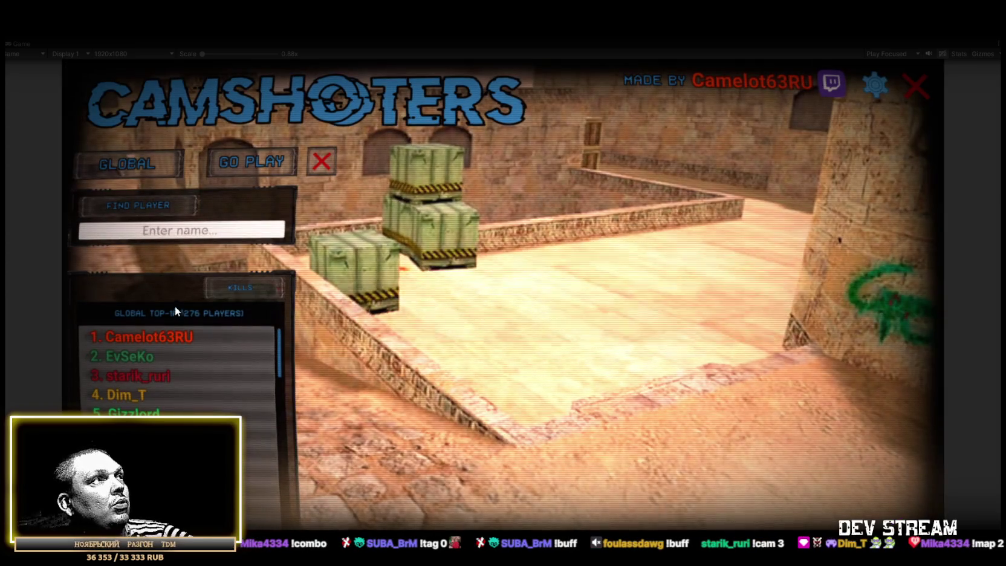
# Step: Switch the leaderboard to Tournament and view the top five players' stats
pyautogui.click(128, 165)
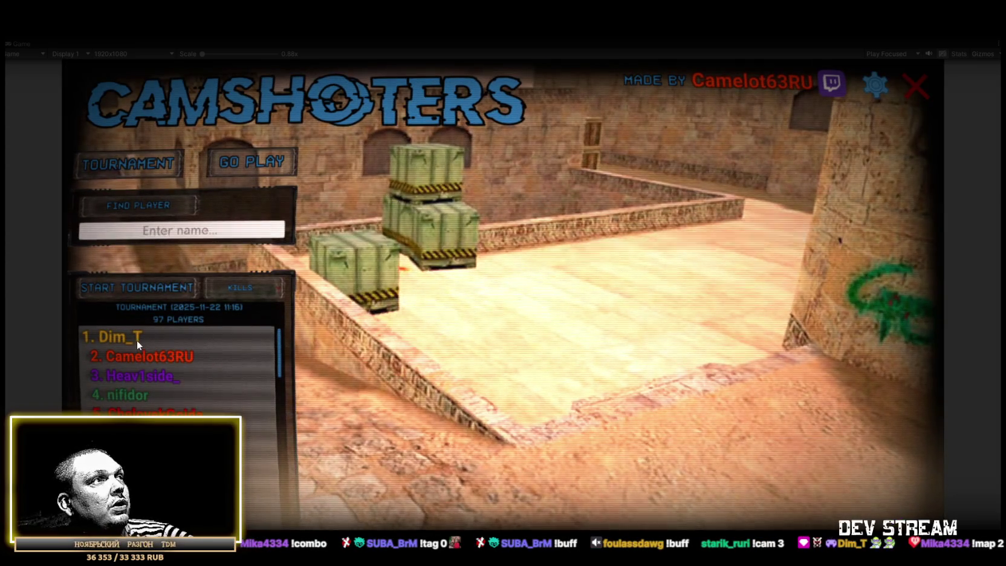
pyautogui.click(137, 339)
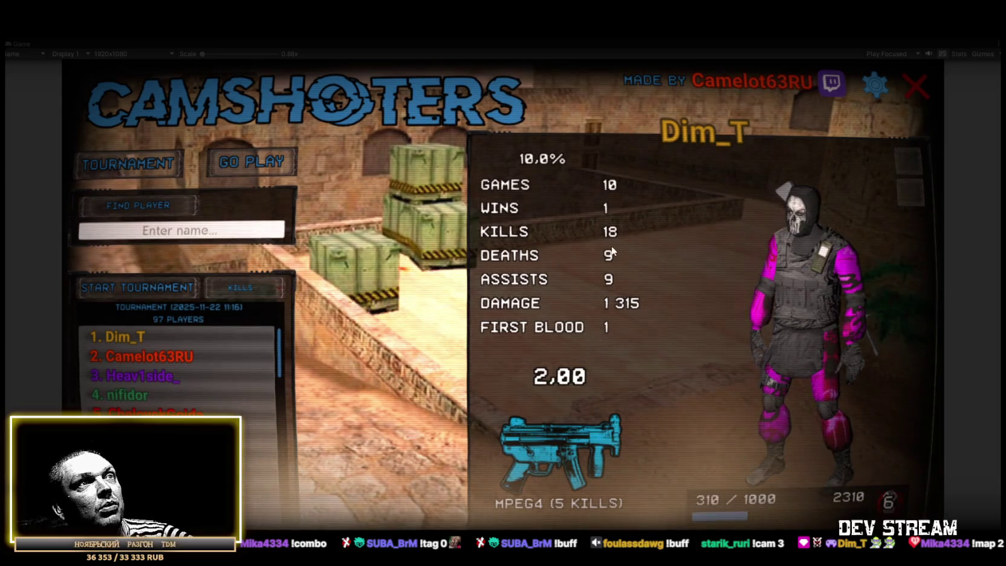
pyautogui.click(198, 353)
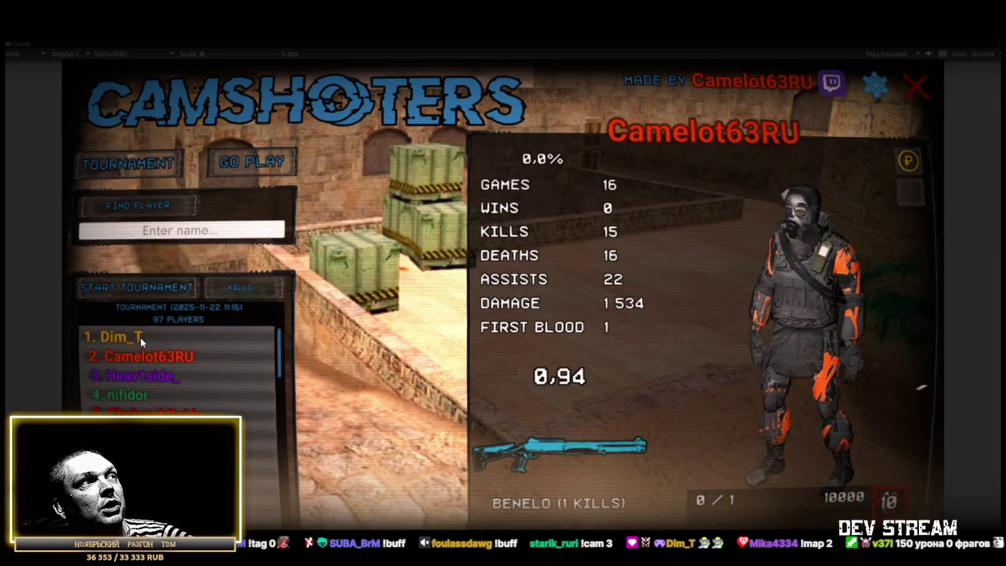
pyautogui.click(140, 337)
pyautogui.click(149, 354)
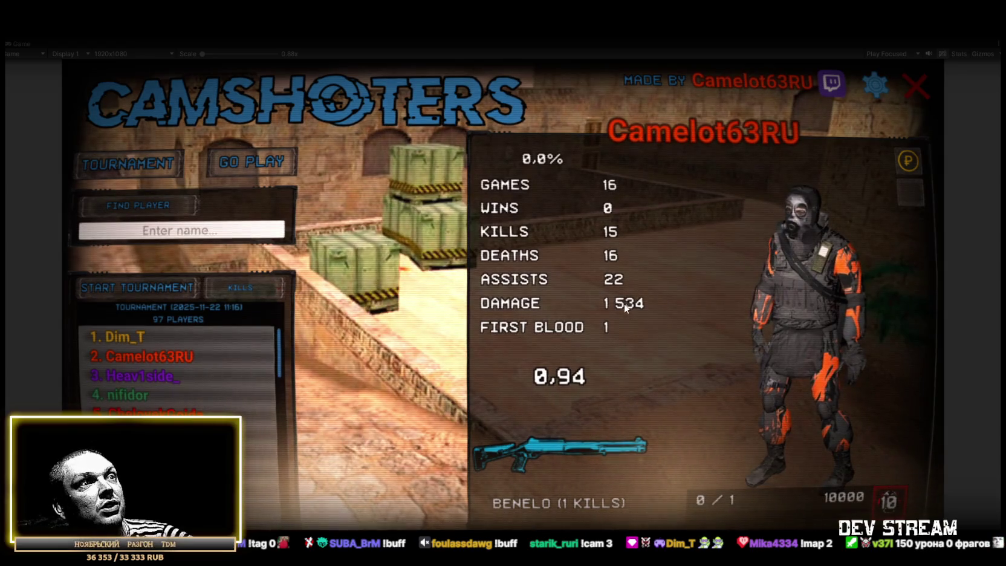
pyautogui.click(138, 376)
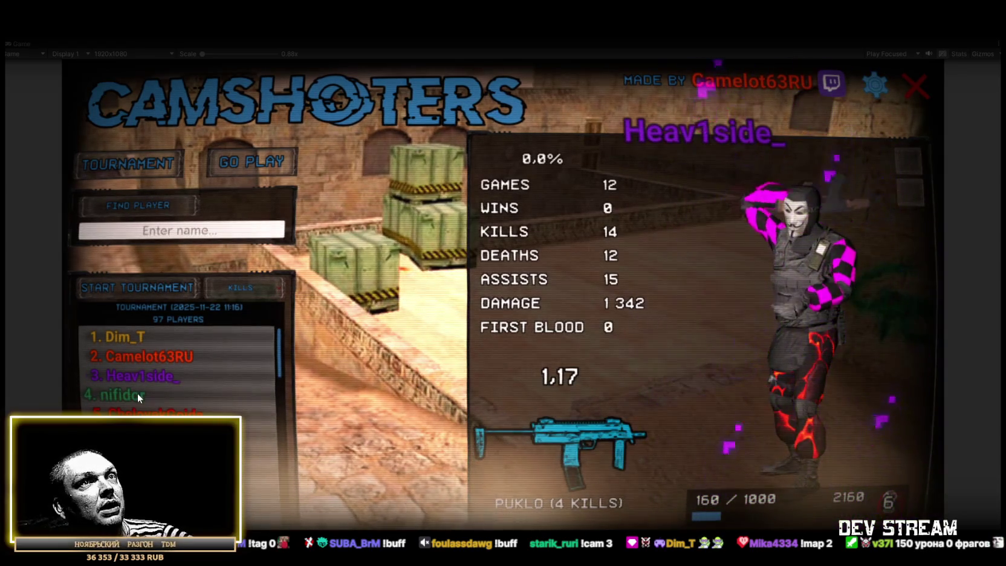
pyautogui.click(131, 397)
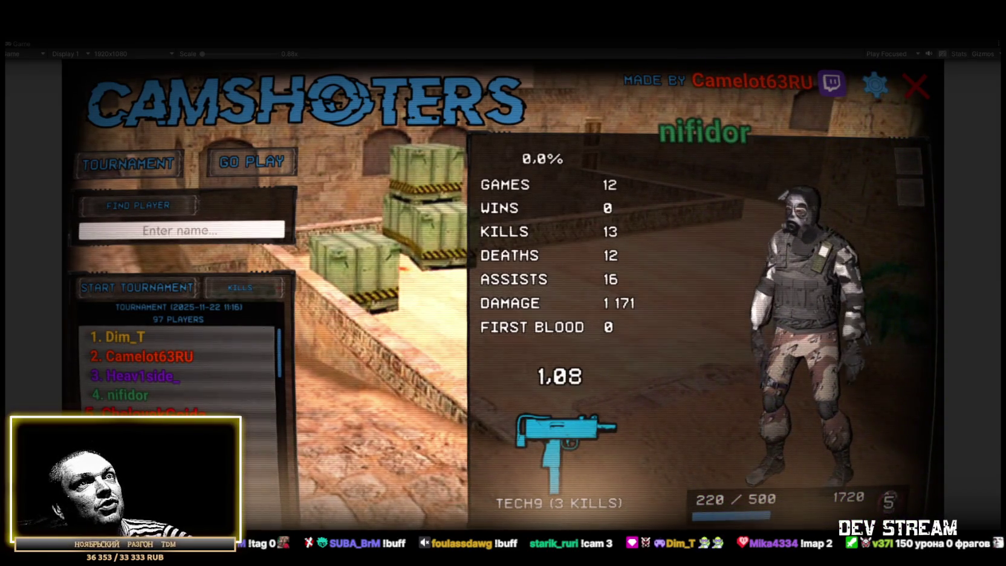
pyautogui.click(145, 412)
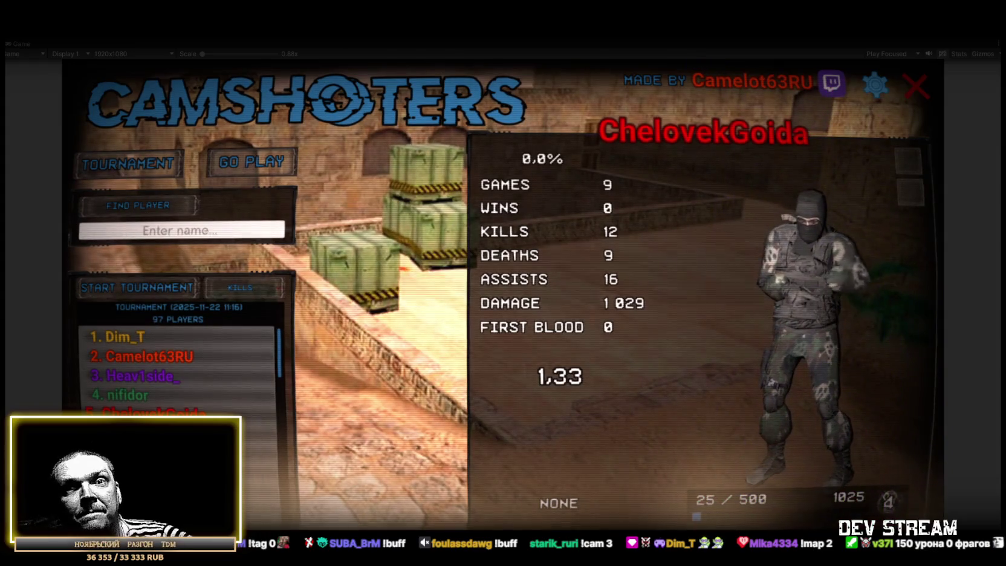
# Step: Sort the tournament list by Damage and view the top four damage dealers' stats
pyautogui.click(233, 287)
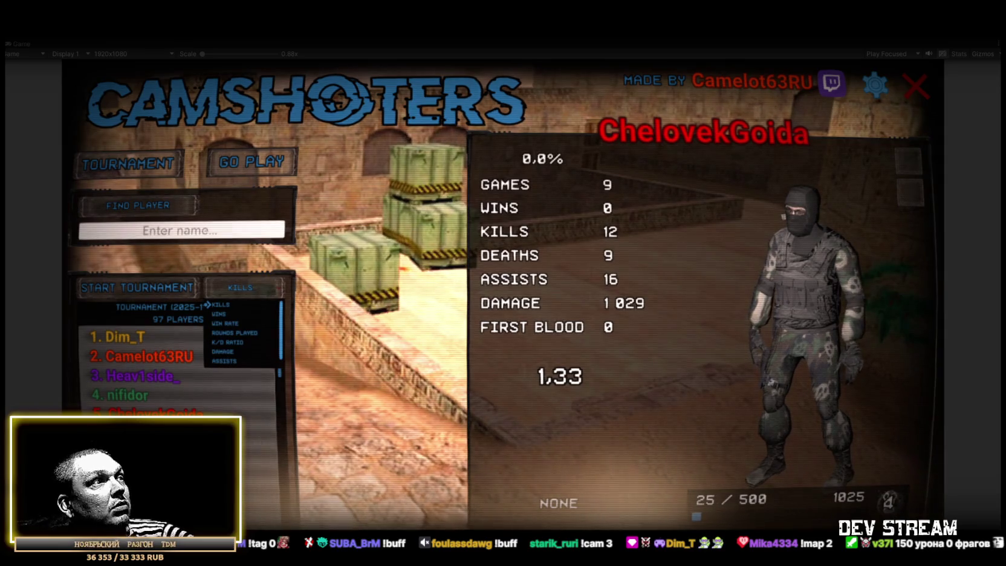
pyautogui.click(223, 351)
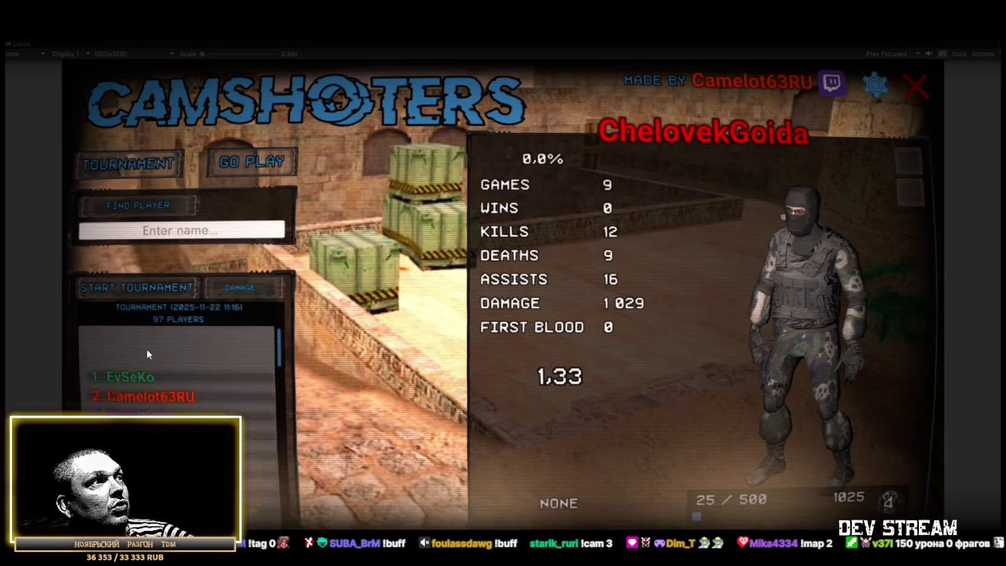
pyautogui.click(138, 337)
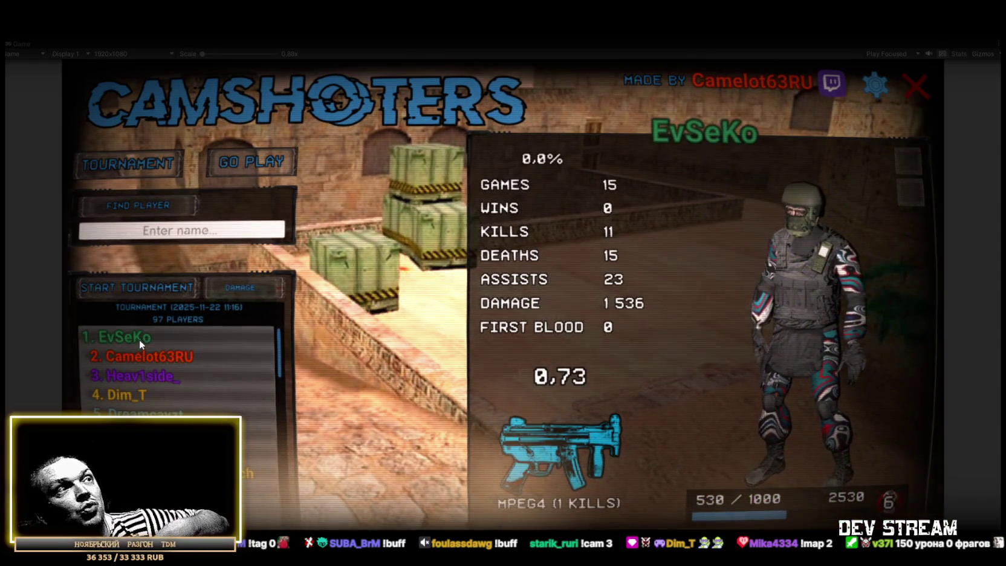
pyautogui.click(153, 356)
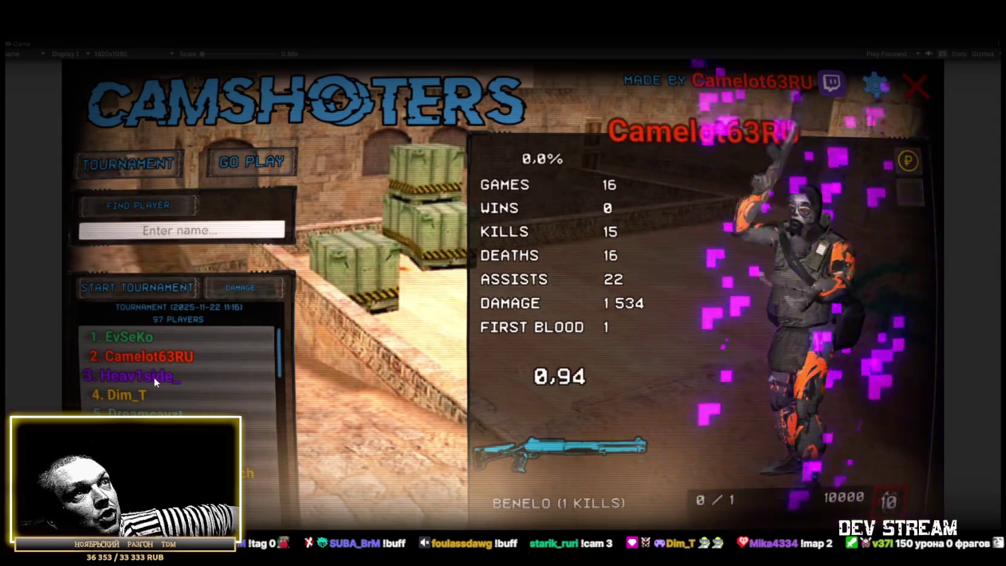
pyautogui.click(136, 343)
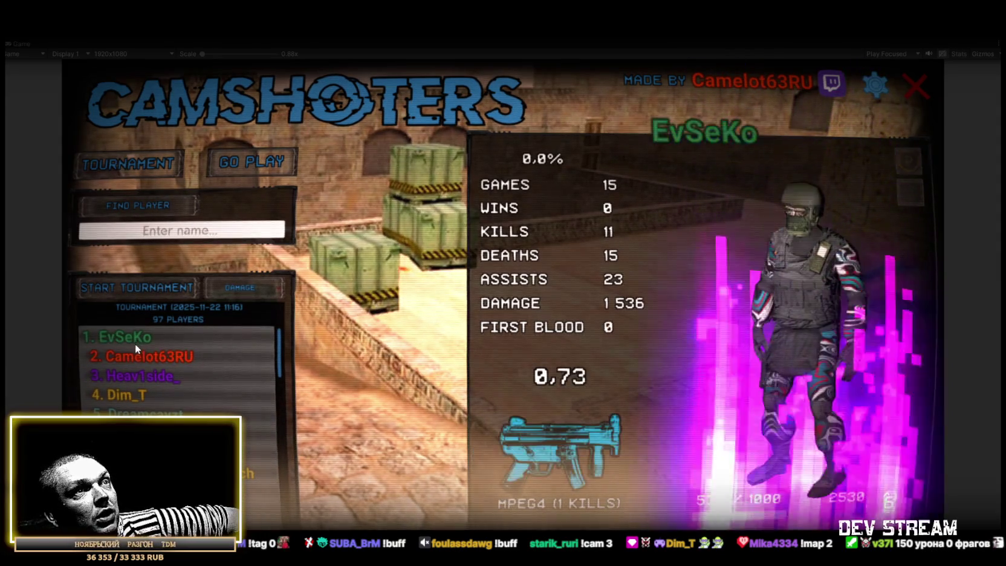
pyautogui.click(139, 356)
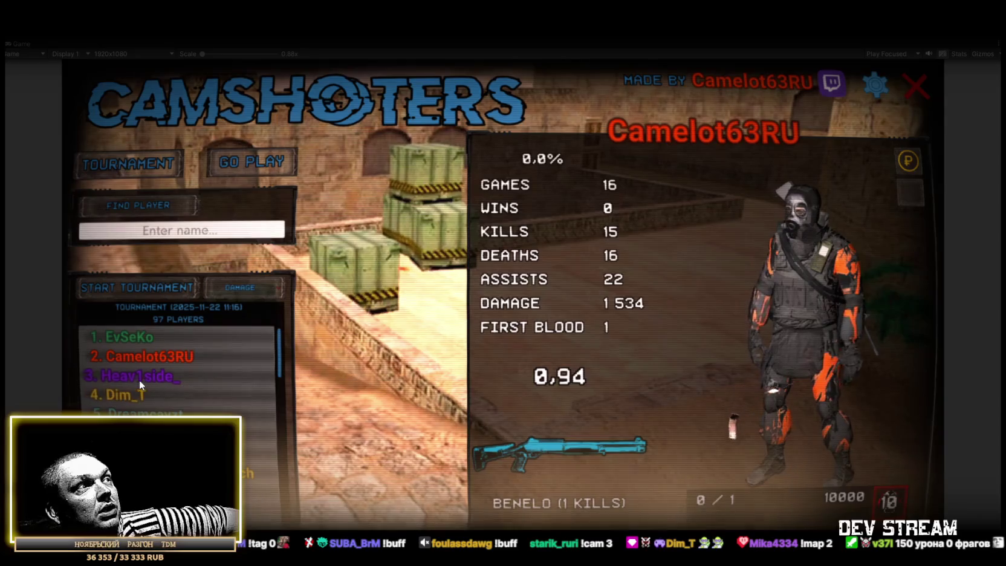
pyautogui.click(139, 377)
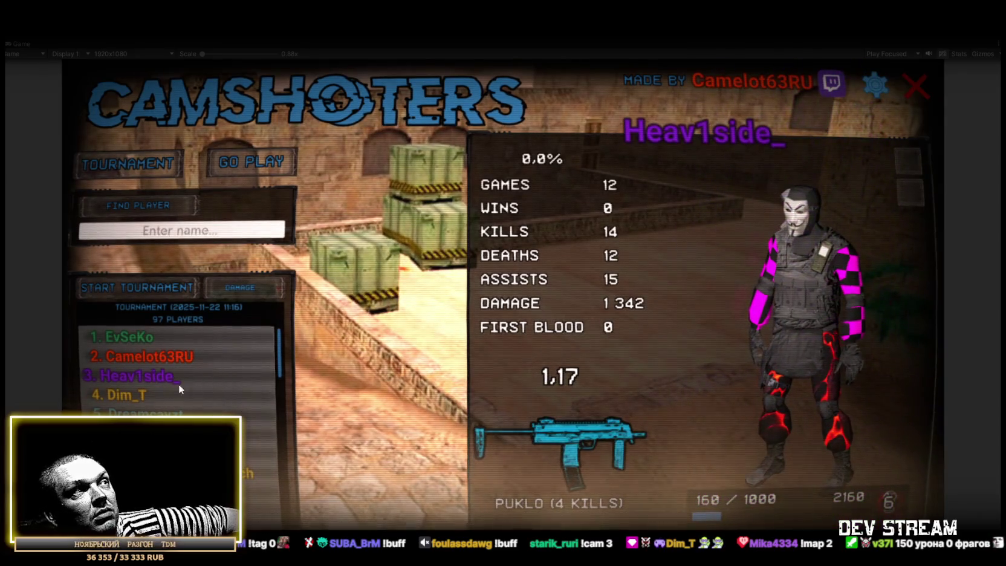
pyautogui.click(178, 392)
# Step: Scroll through the tournament list and view the 20th-ranked and another player's stats
pyautogui.scroll(-2, 179, 387)
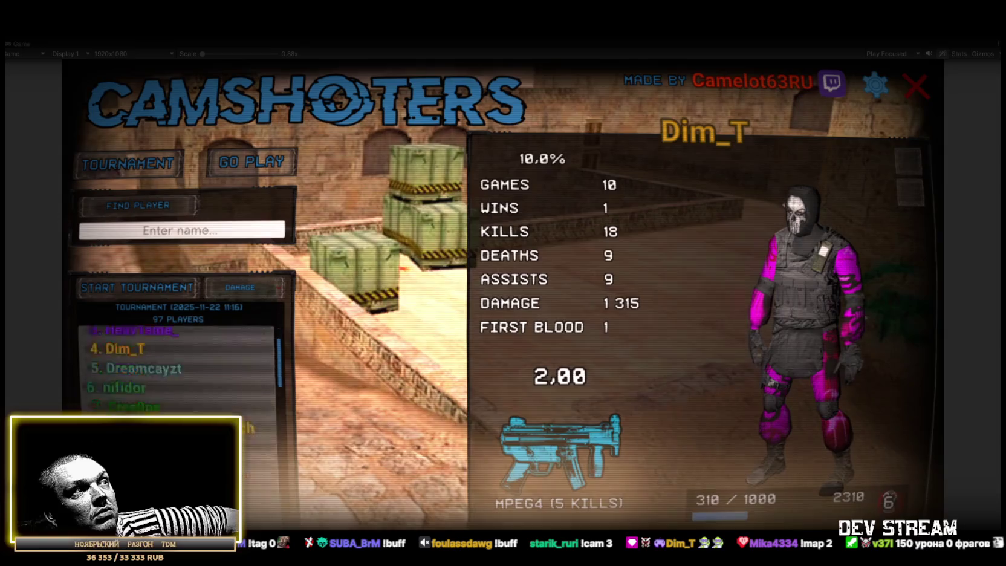
pyautogui.scroll(-3, 178, 368)
pyautogui.scroll(3, 179, 369)
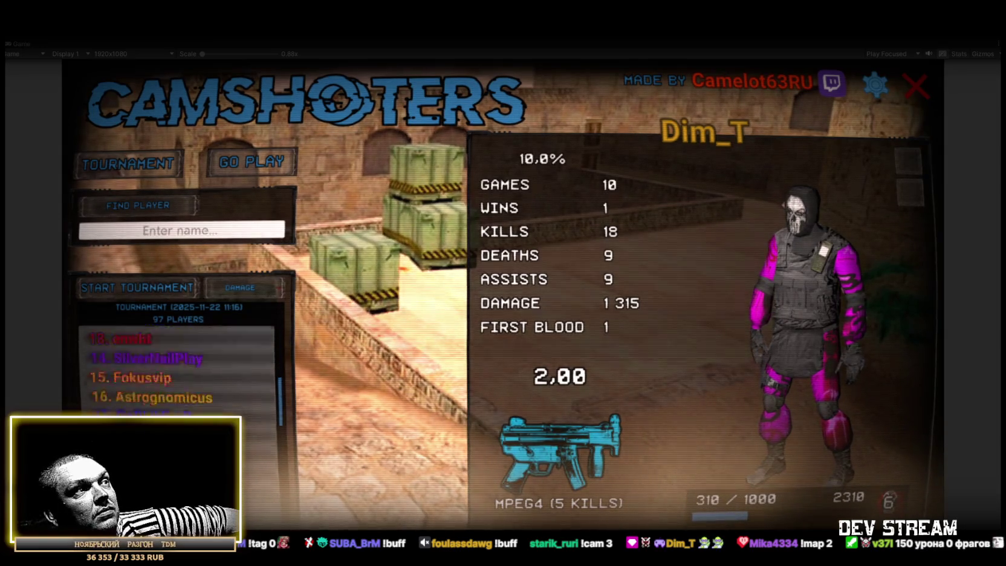
pyautogui.scroll(-5, 178, 369)
pyautogui.click(145, 385)
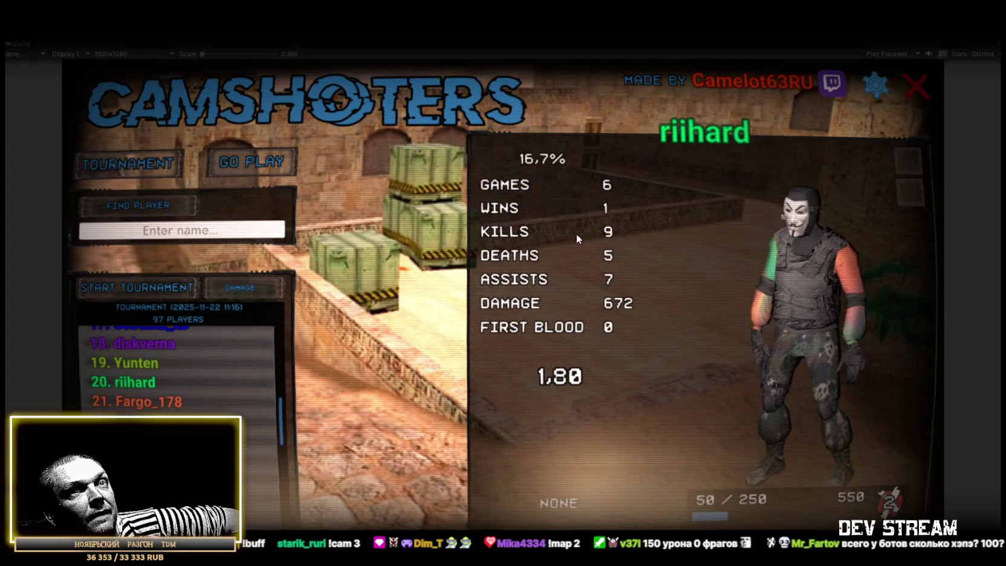
pyautogui.scroll(5, 189, 403)
pyautogui.click(188, 403)
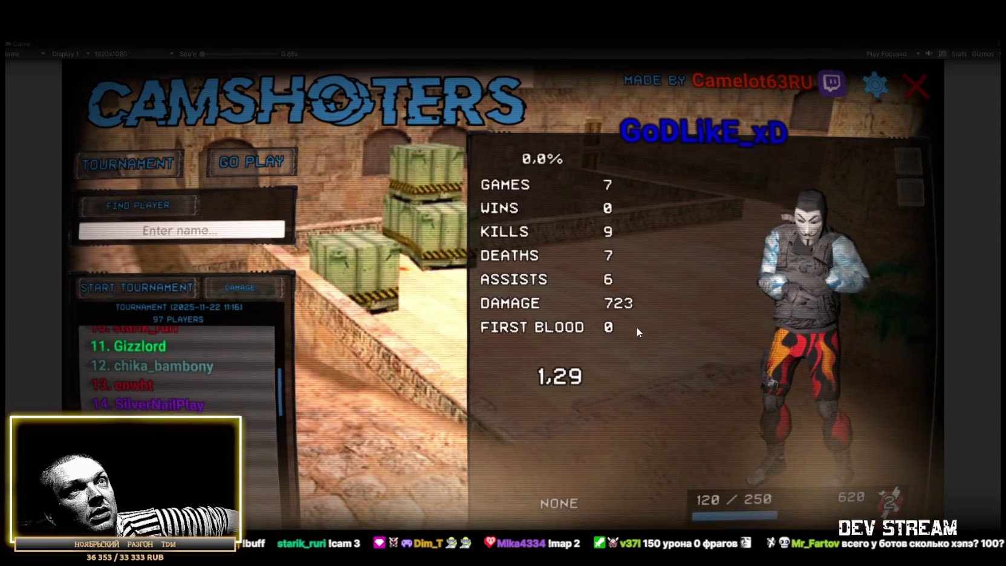
pyautogui.scroll(3, 205, 394)
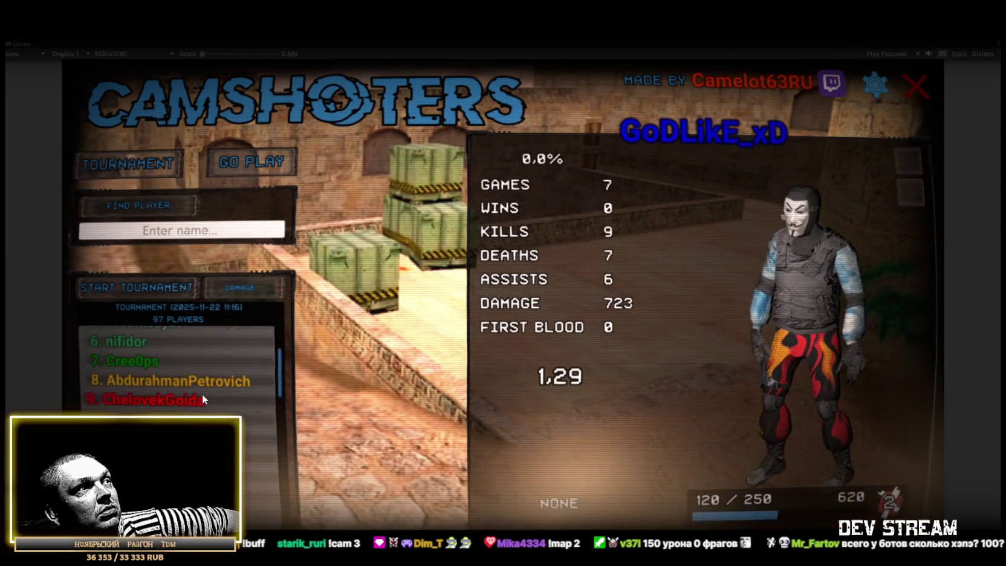
pyautogui.scroll(2, 205, 394)
pyautogui.scroll(-2, 204, 394)
pyautogui.scroll(-8, 206, 397)
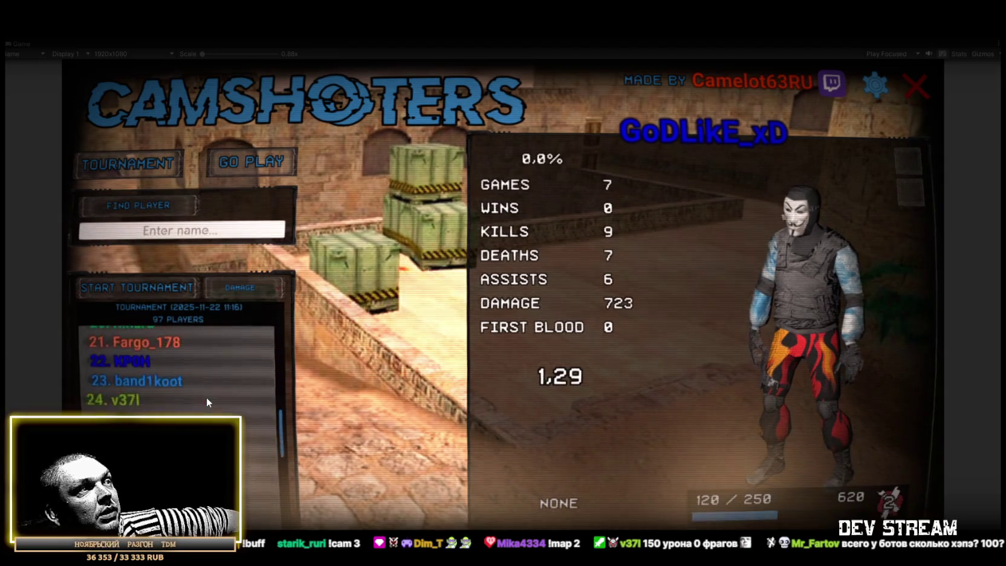